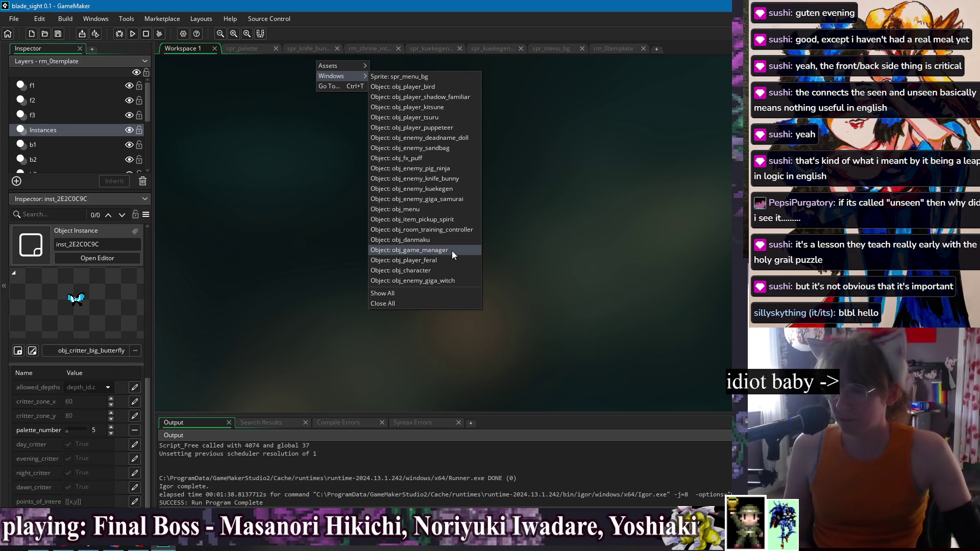
- Bring up obj_game_manager's code window and open its Room Start event
click(451, 250)
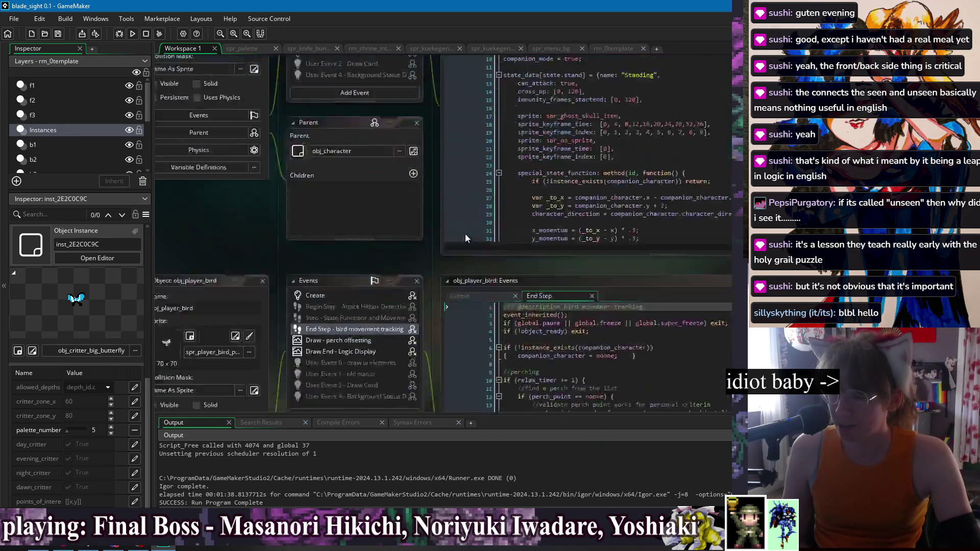
mouse_move(700, 64)
mouse_down()
mouse_move(498, 63)
mouse_move(508, 67)
mouse_up()
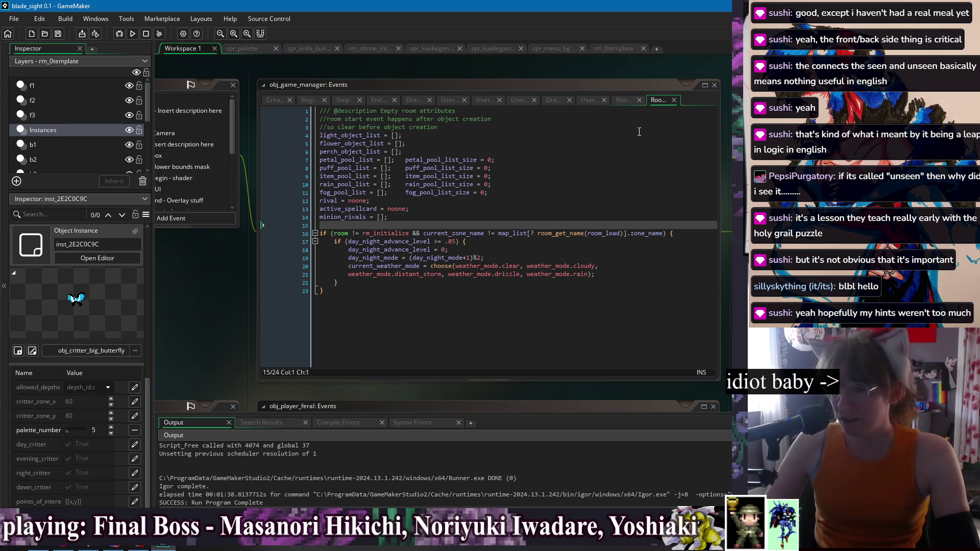
drag(294, 68, 390, 70)
scroll(276, 164, down, 3)
scroll(275, 165, down, 2)
scroll(272, 172, up, 6)
click(262, 195)
drag(581, 70, 493, 68)
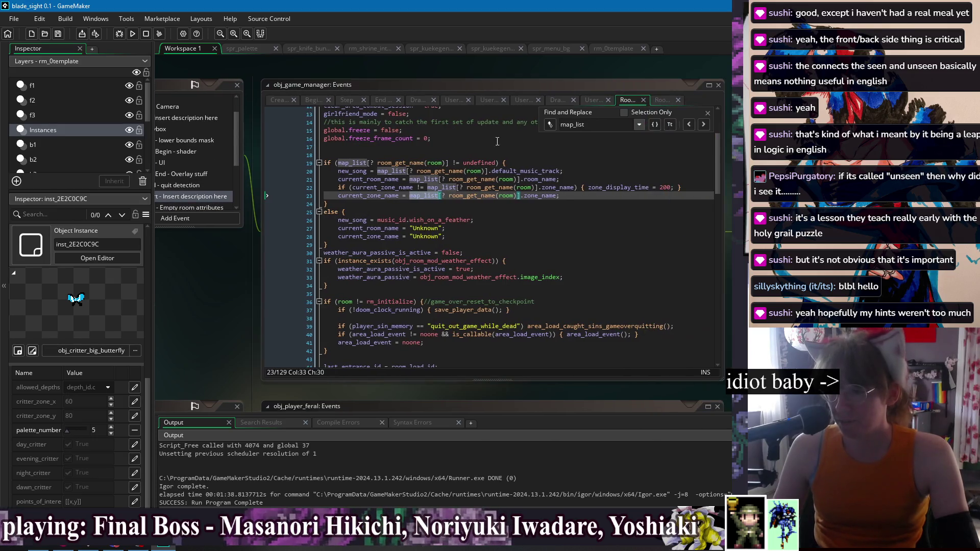
- Delete the map_list undefined check and its "Unknown" else block, unindent the remaining lines, and save
click(512, 167)
key(shift+Up)
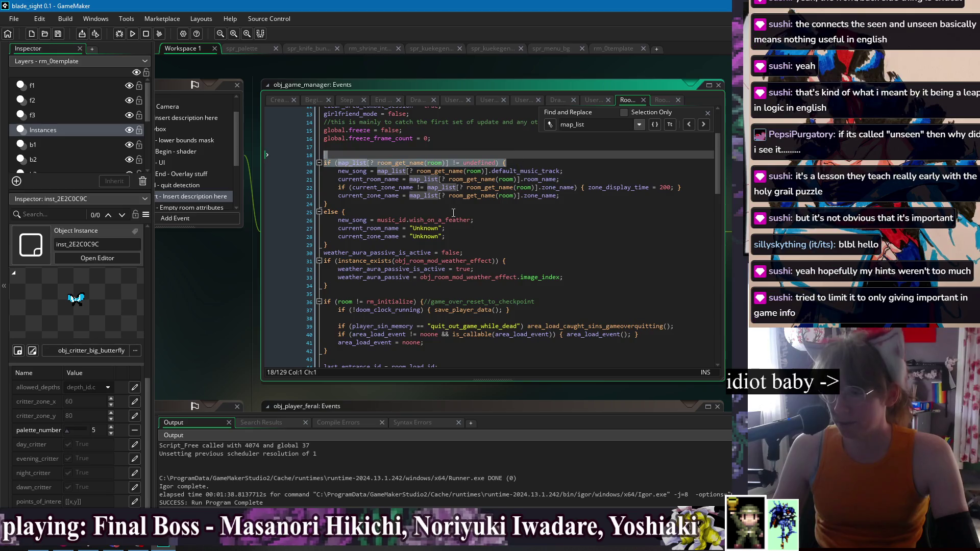
key(BackSpace)
drag(341, 238, 334, 165)
key(BackSpace)
key(BackSpace)
key(shift+Tab)
key(Up)
key(ctrl+s)
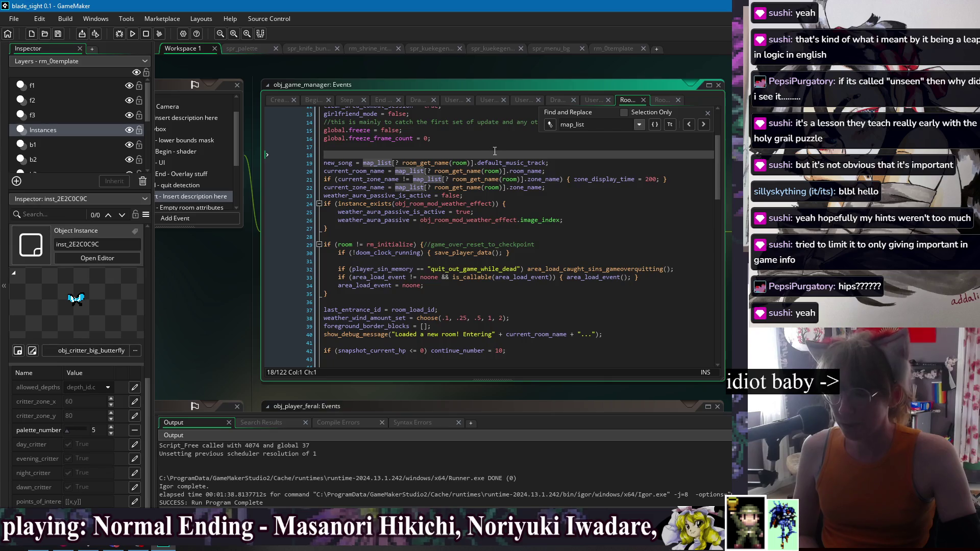
- Remove the leftover blank line from the Room Start code and save with Ctrl+S
key(Up)
key(Down)
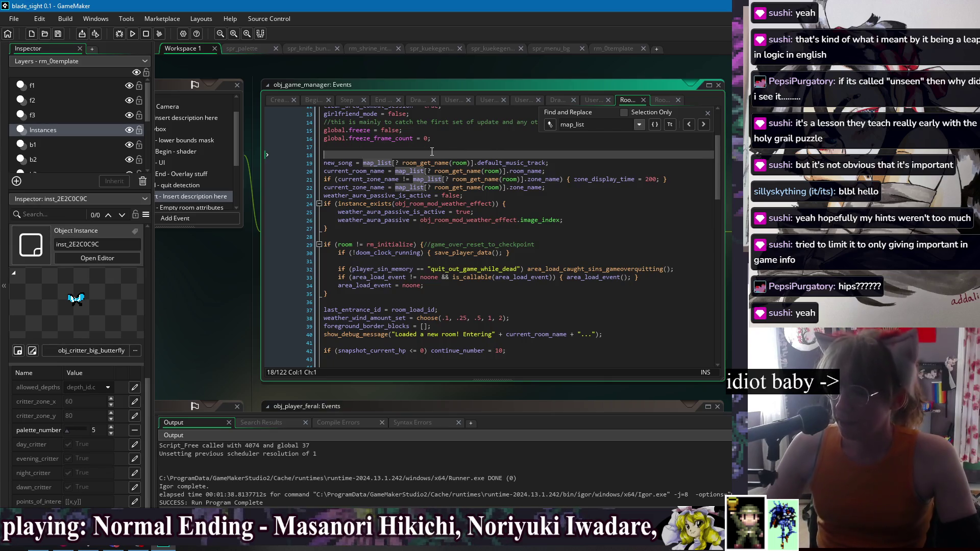
key(BackSpace)
click(502, 228)
key(ctrl+s)
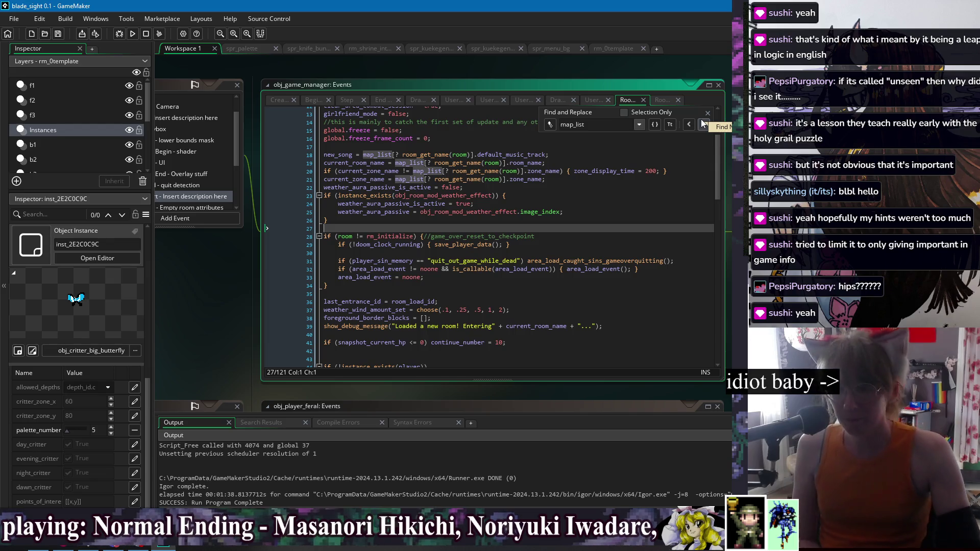
key(Up)
click(582, 211)
click(609, 139)
click(612, 163)
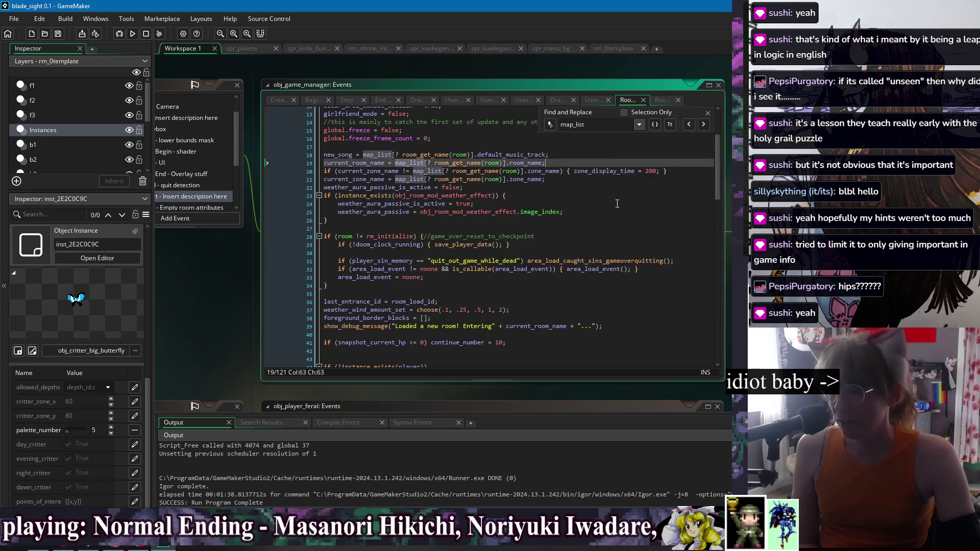
click(618, 204)
click(622, 221)
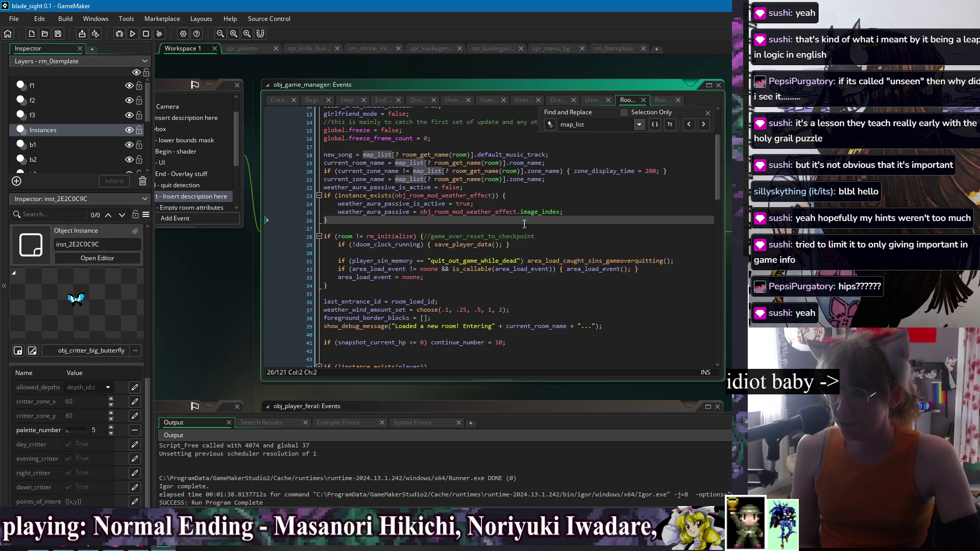
click(615, 203)
click(603, 179)
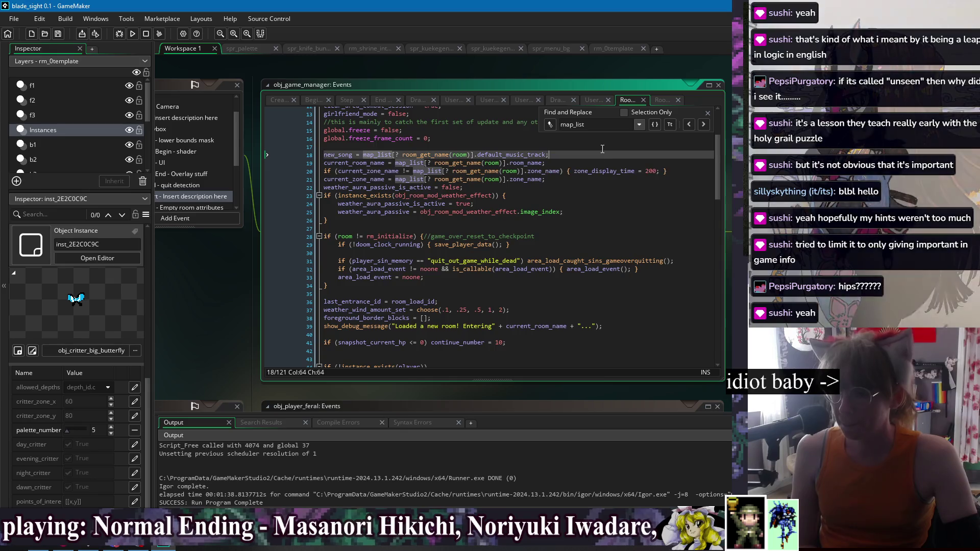
key(Down)
click(607, 211)
click(604, 224)
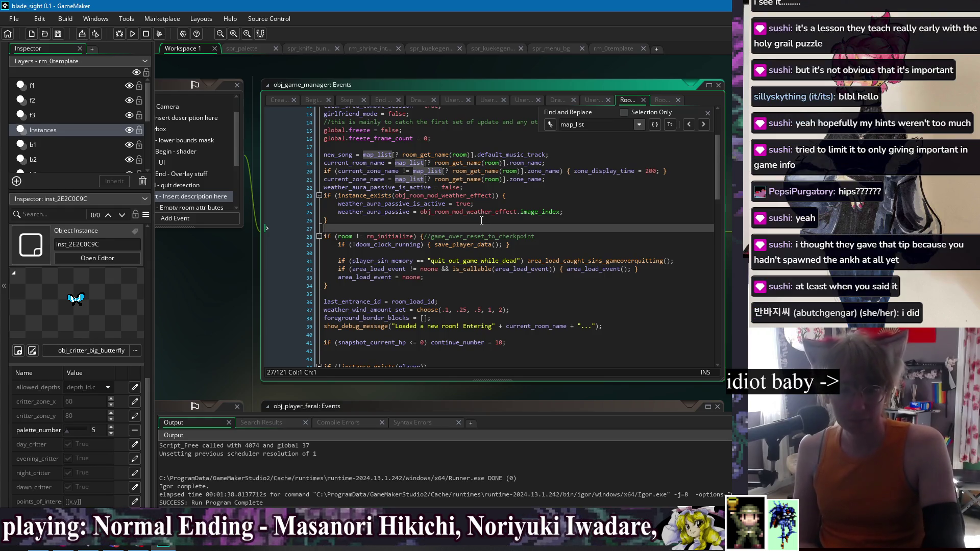
click(455, 223)
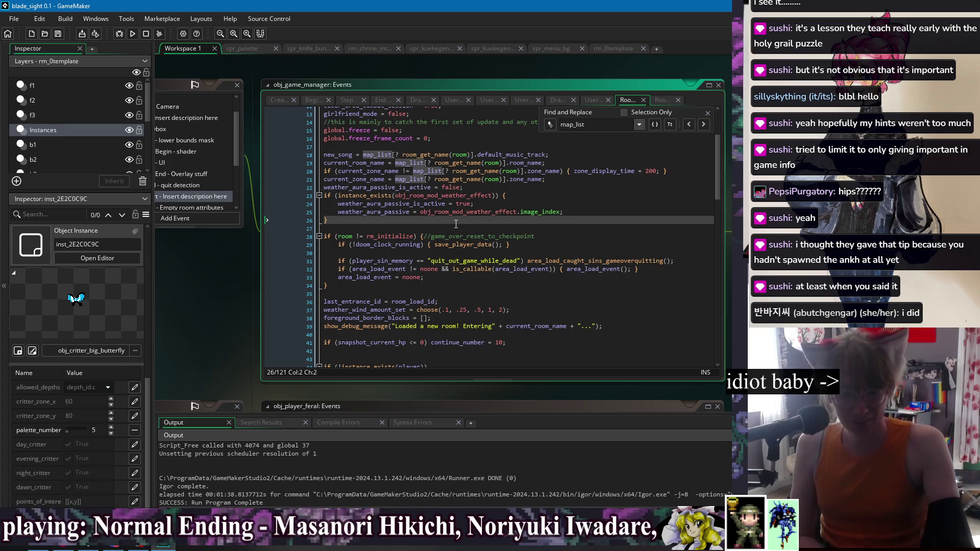
click(446, 224)
click(585, 210)
click(602, 195)
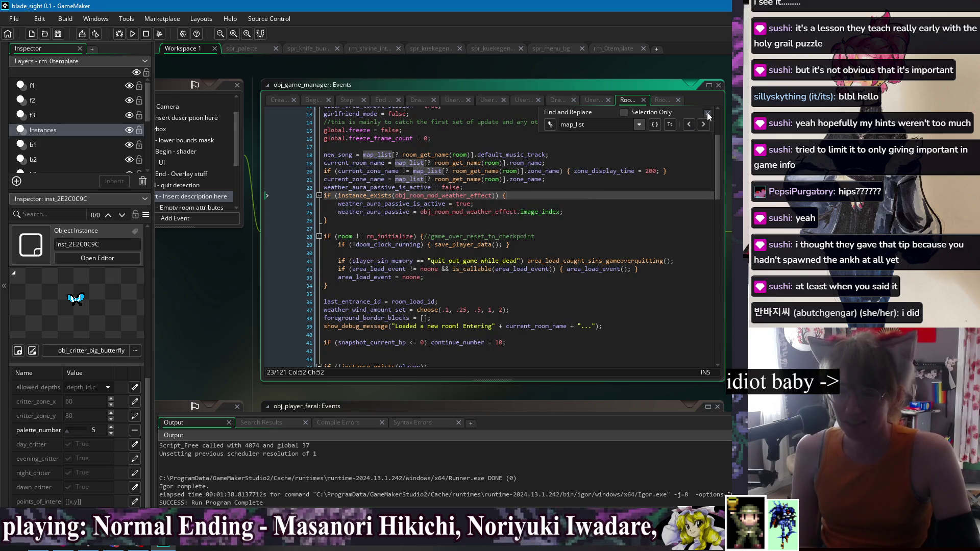
click(561, 155)
click(558, 221)
click(610, 203)
click(613, 193)
click(616, 184)
click(622, 204)
click(624, 224)
click(624, 229)
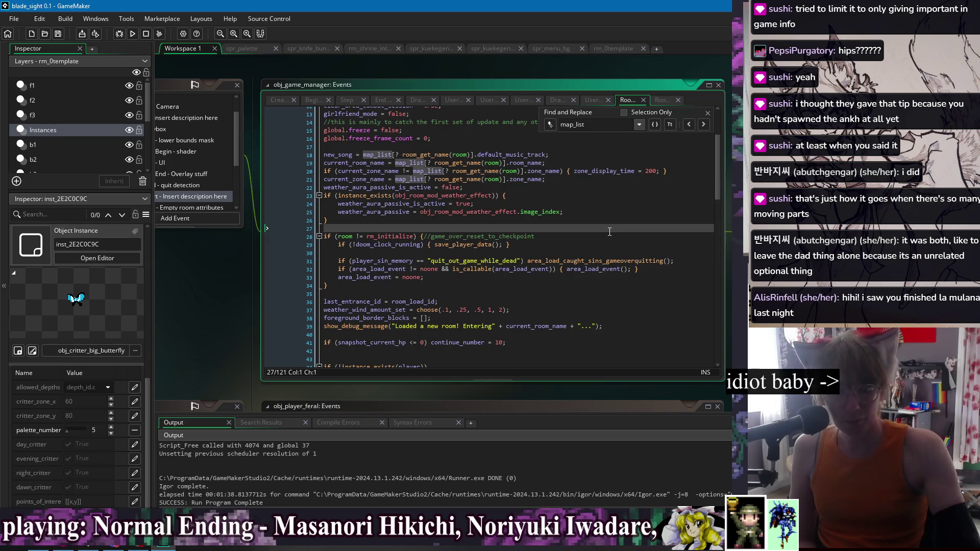
click(592, 203)
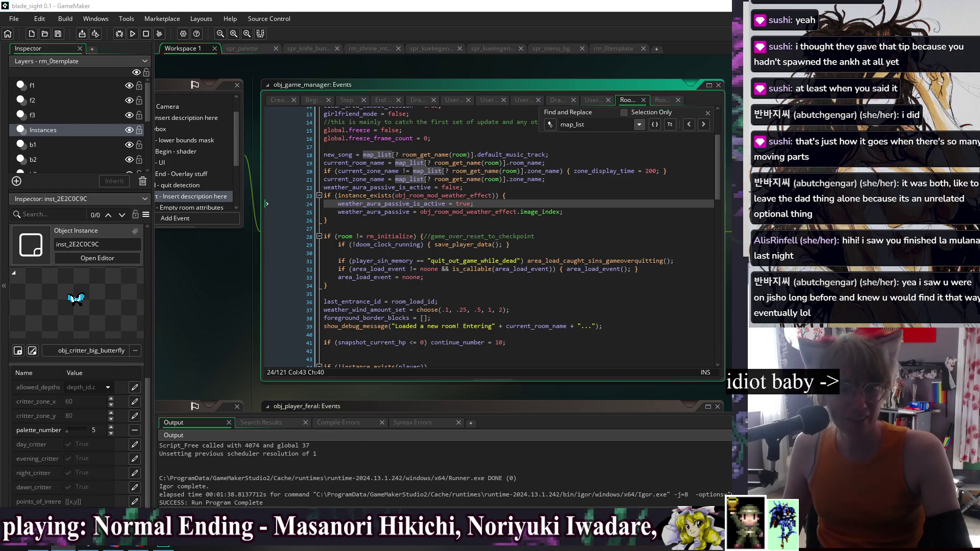
key(alt+Tab)
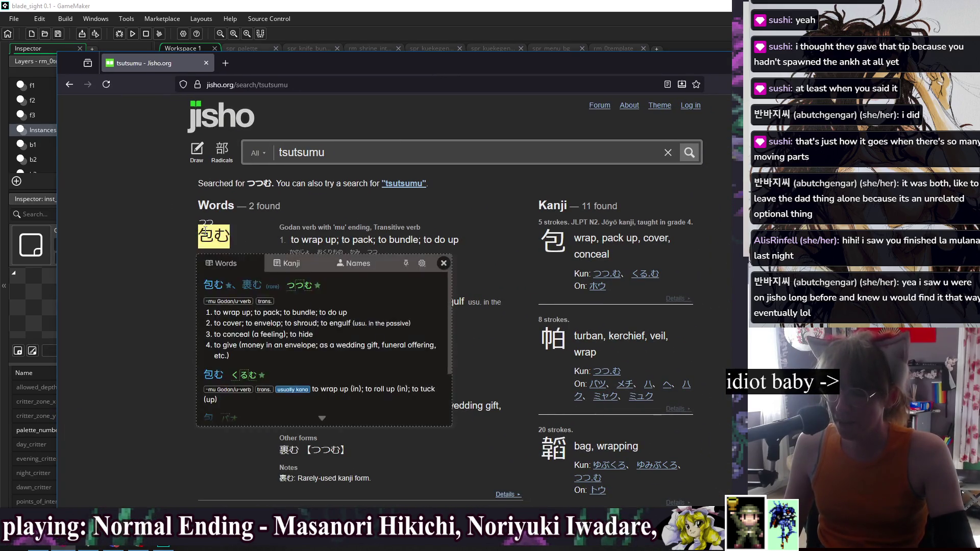
- Replace the Jisho search term with 裏, run the lookup, and return to GameMaker
mouse_move(287, 450)
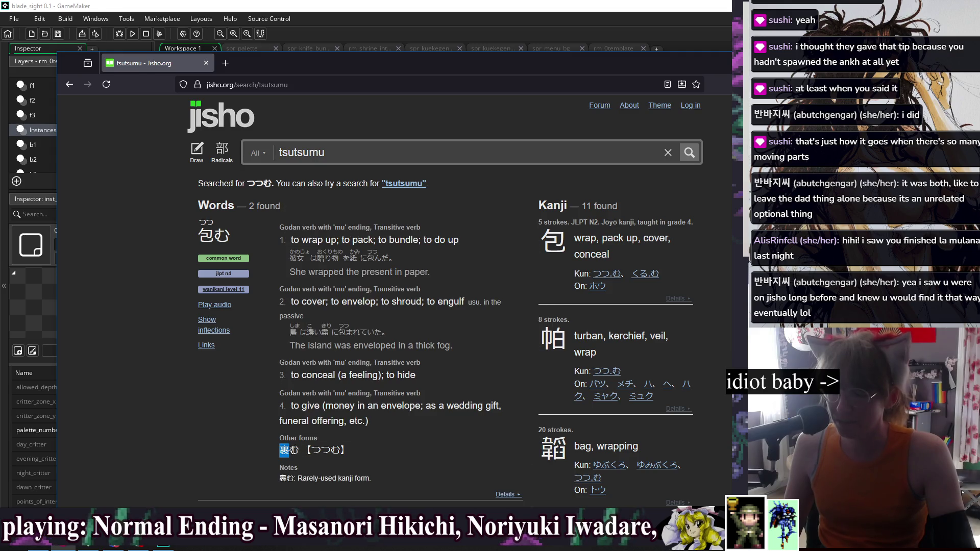
triple_click(345, 153)
text(裏)
key(Return)
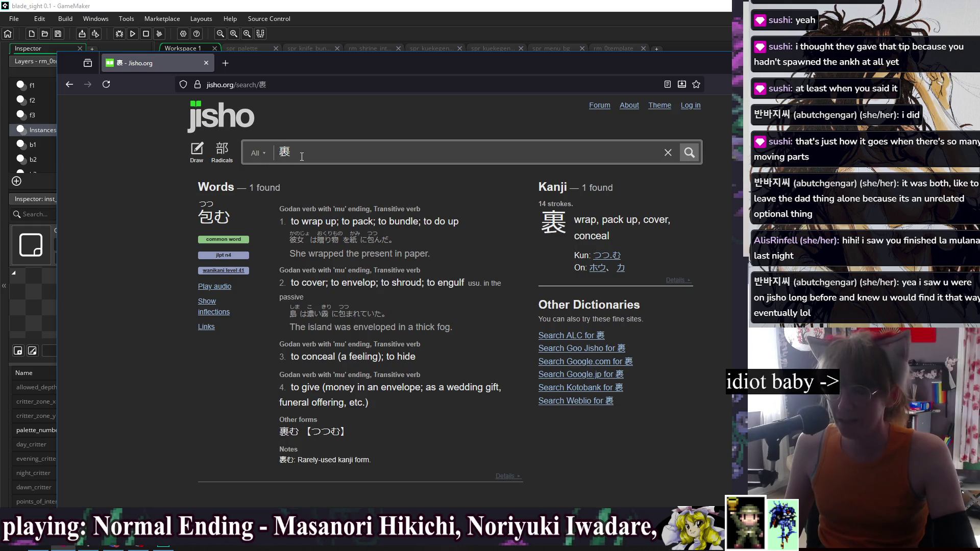
mouse_move(283, 153)
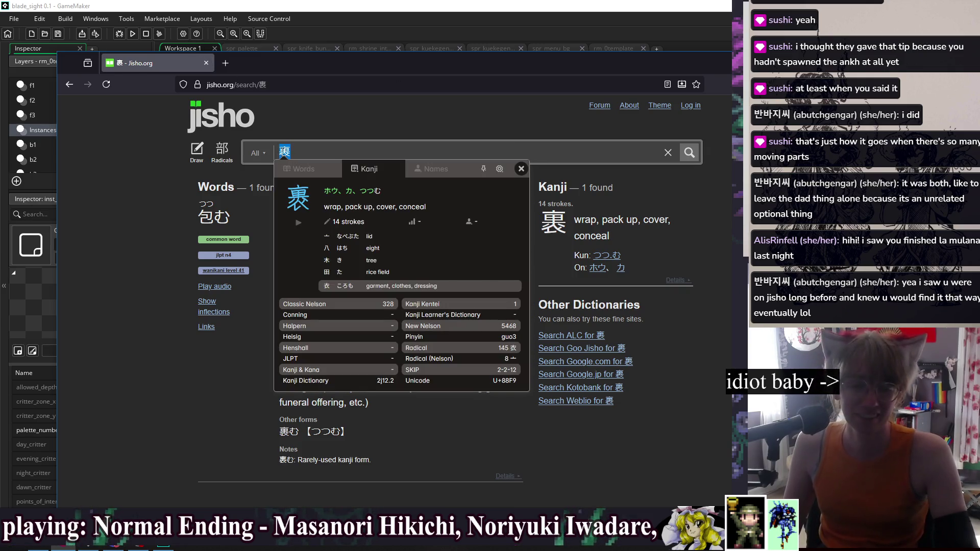
key(alt+Tab)
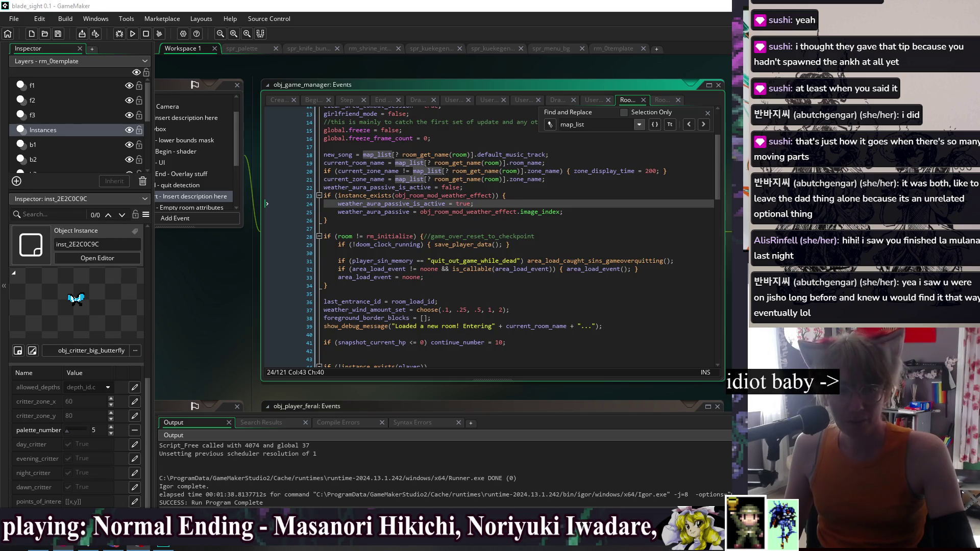
- Back in GameMaker, inspect the current_zone_name and current_room_name map_list lookup lines
click(534, 237)
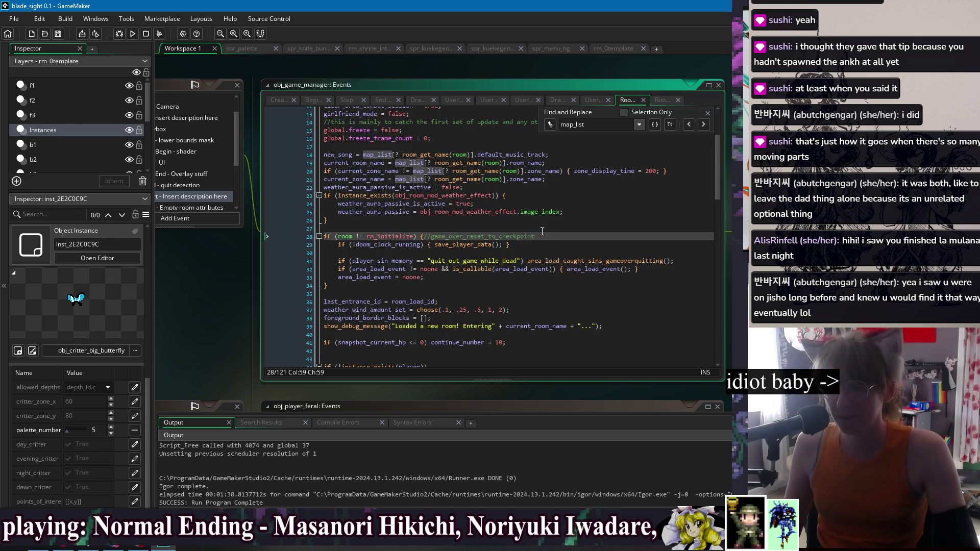
click(531, 214)
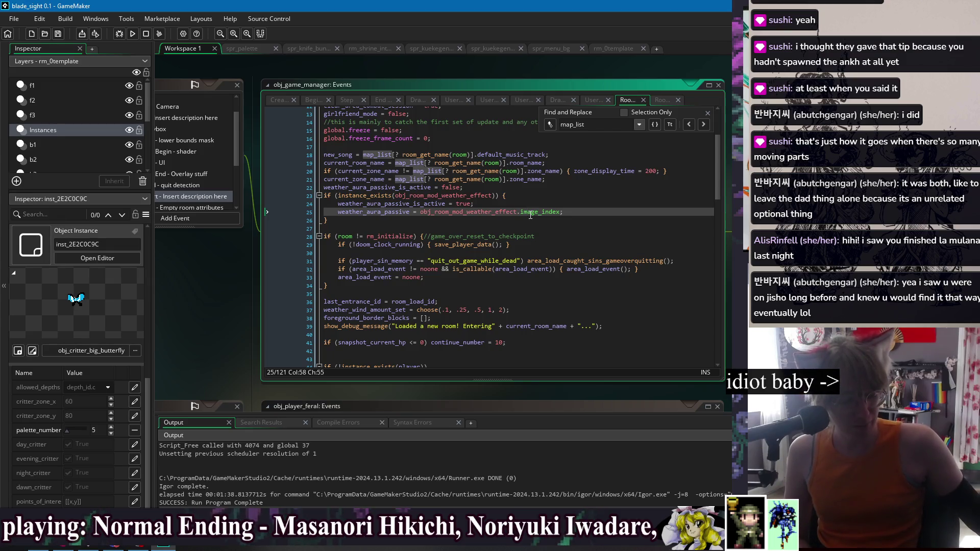
click(583, 203)
click(586, 199)
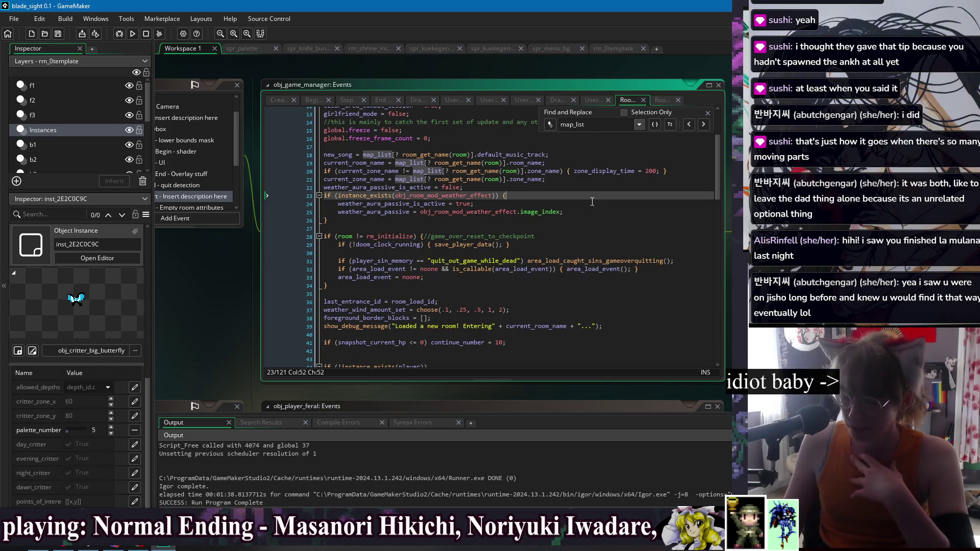
click(588, 179)
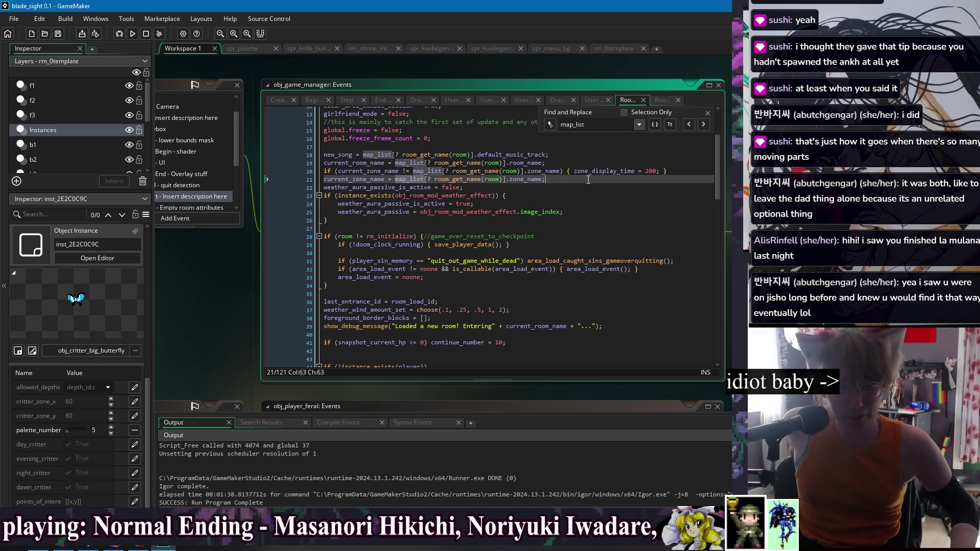
click(582, 155)
click(580, 164)
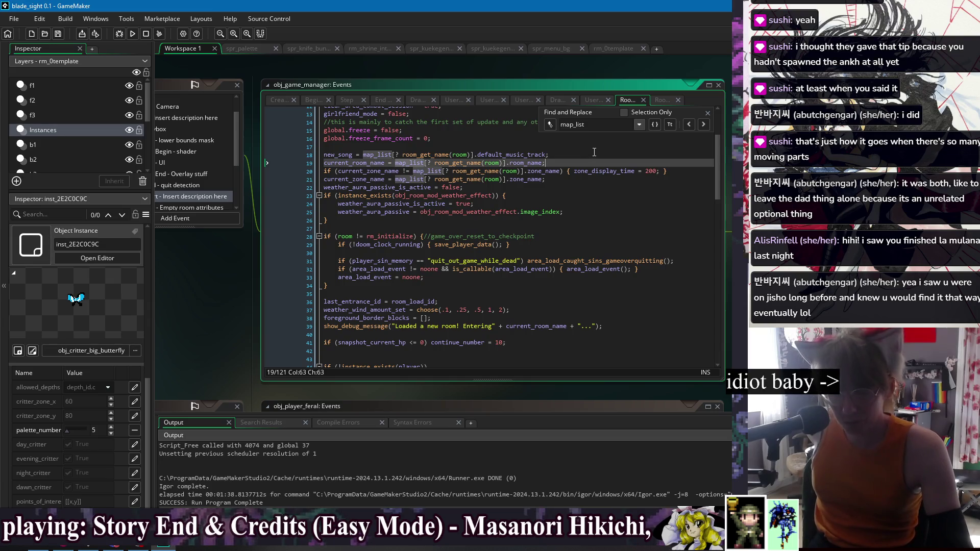
- Inspect the weather aura activation and weather effect check lines, then close the map_list search
click(586, 196)
click(590, 188)
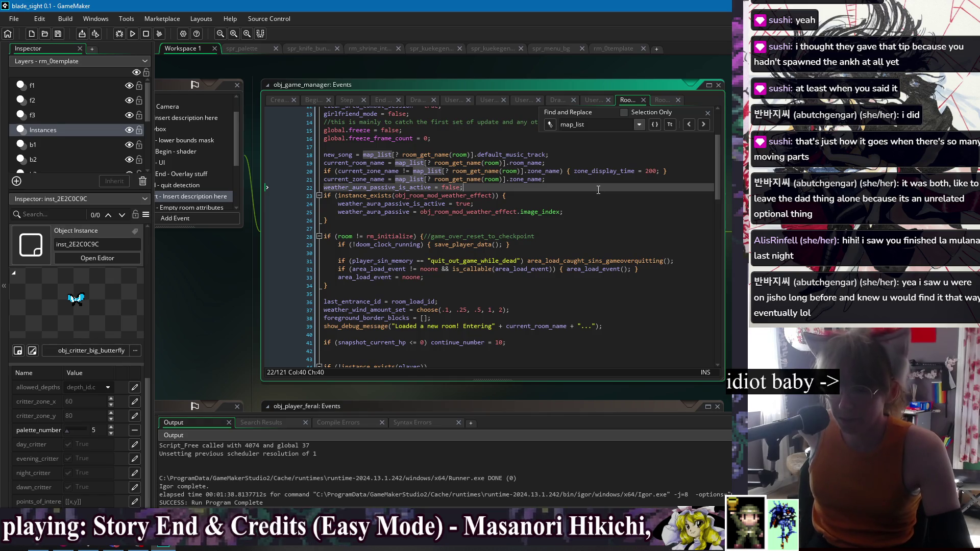
click(595, 207)
click(596, 225)
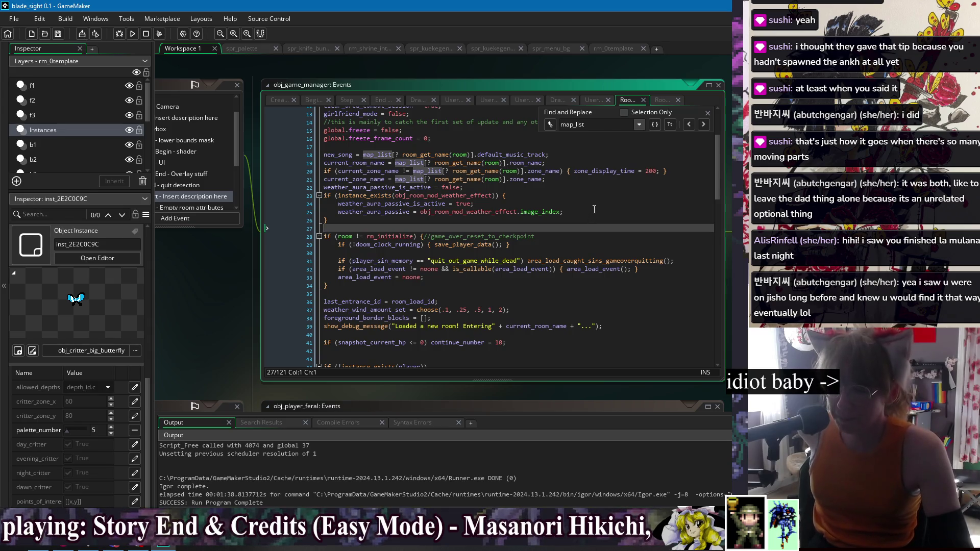
click(595, 205)
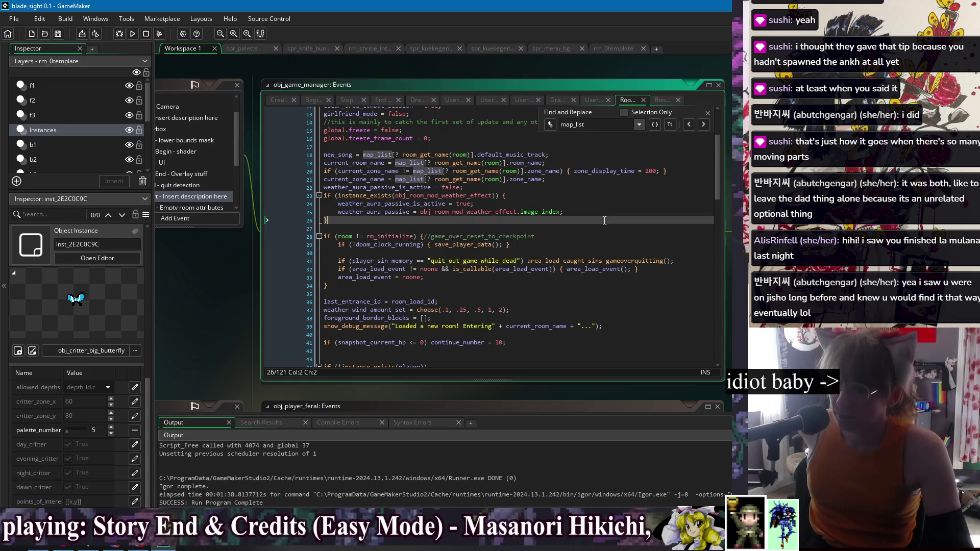
click(602, 196)
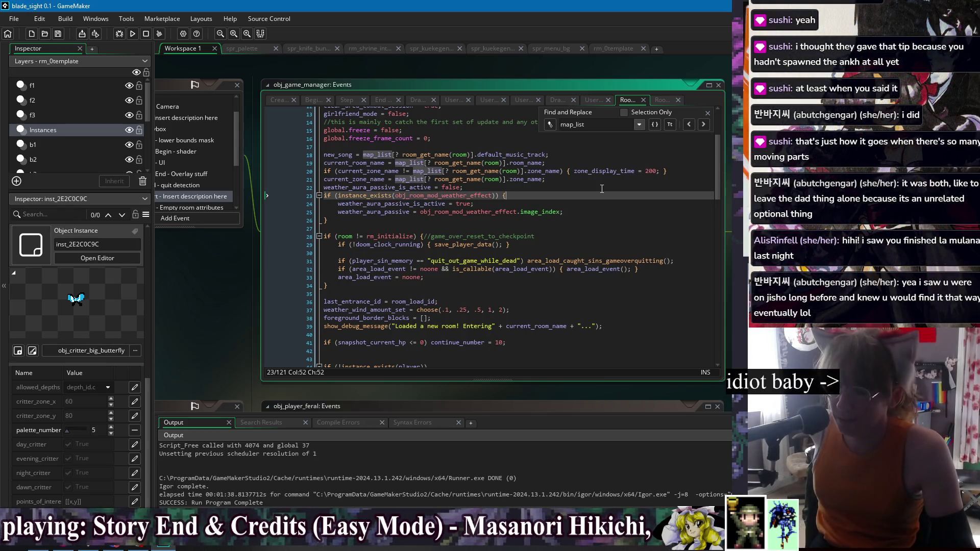
click(602, 228)
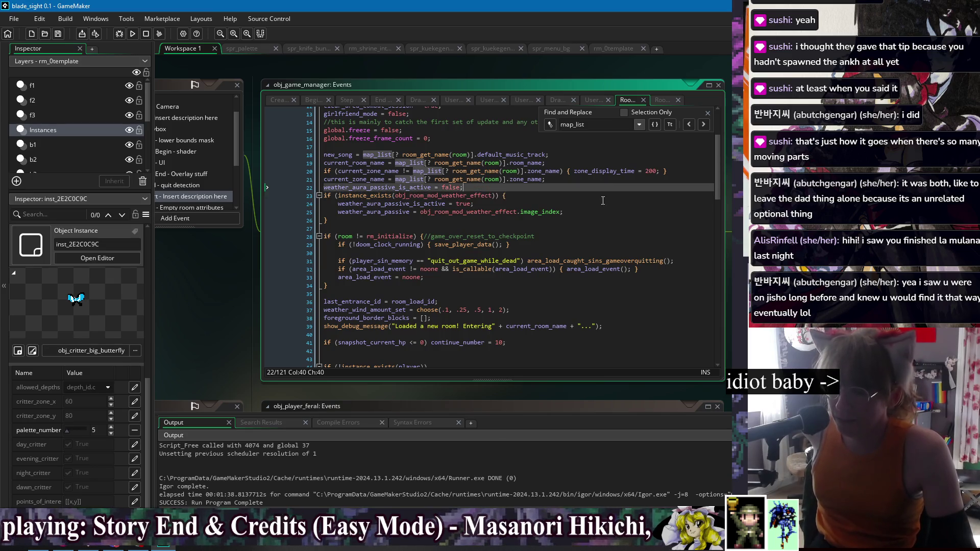
click(707, 113)
- Open the workspace shortcut menu and dismiss it without choosing anything
right_click(186, 255)
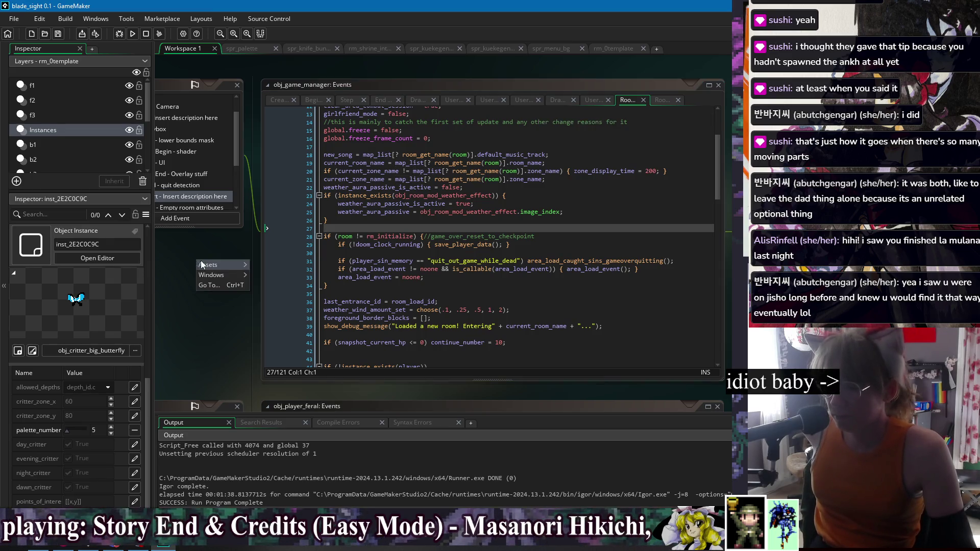
click(187, 256)
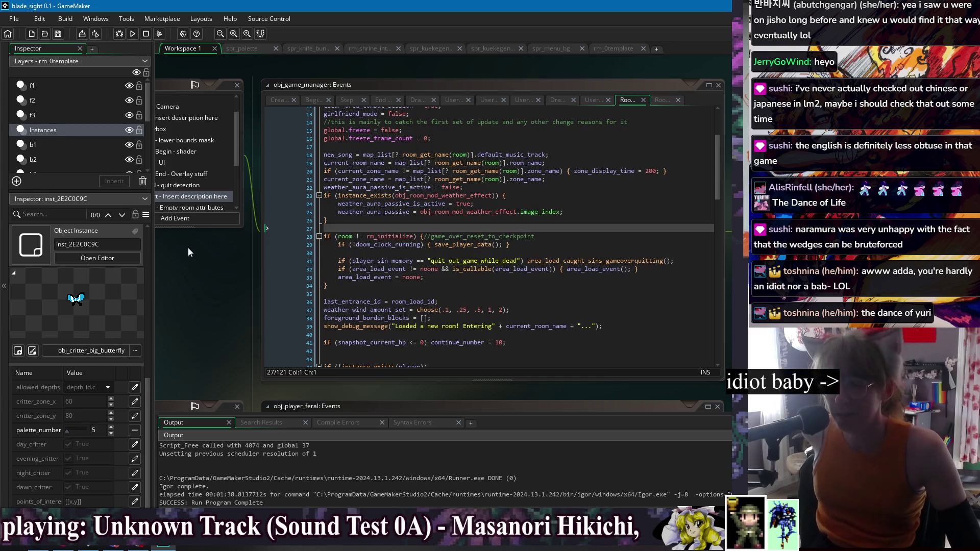
click(377, 227)
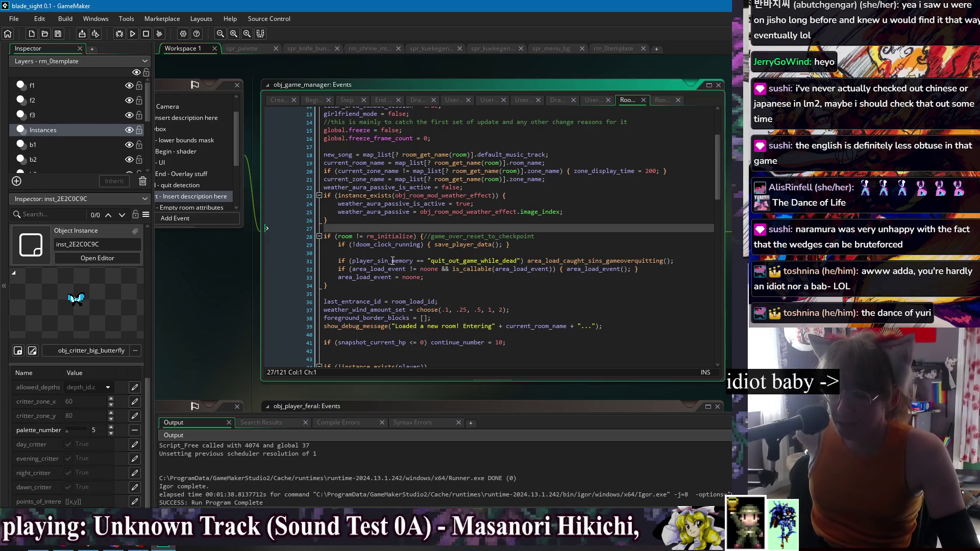
click(474, 281)
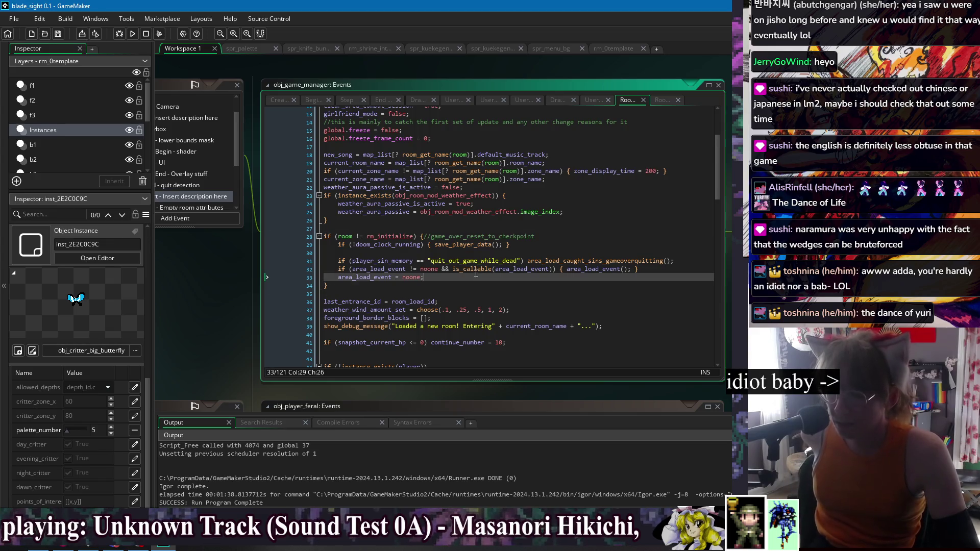
click(583, 233)
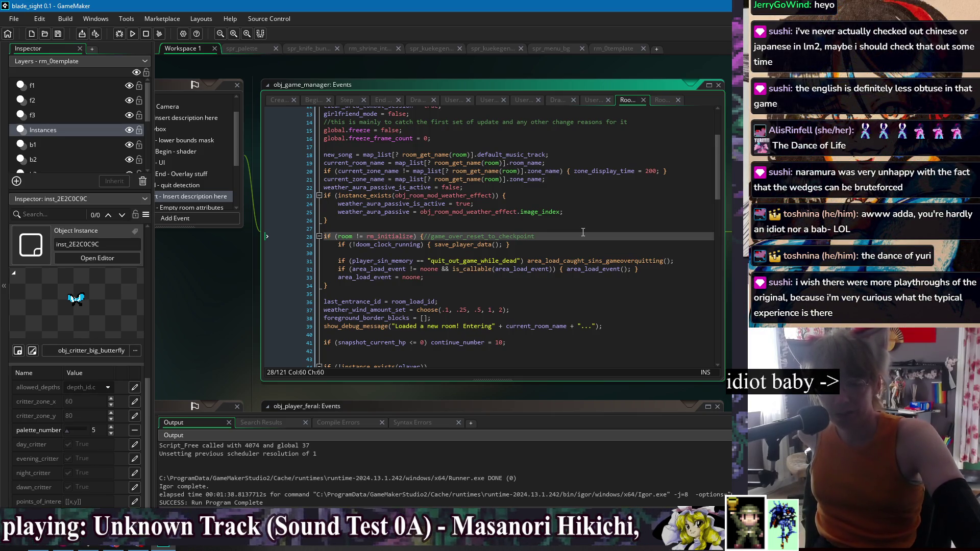
key(Down)
key(Down)
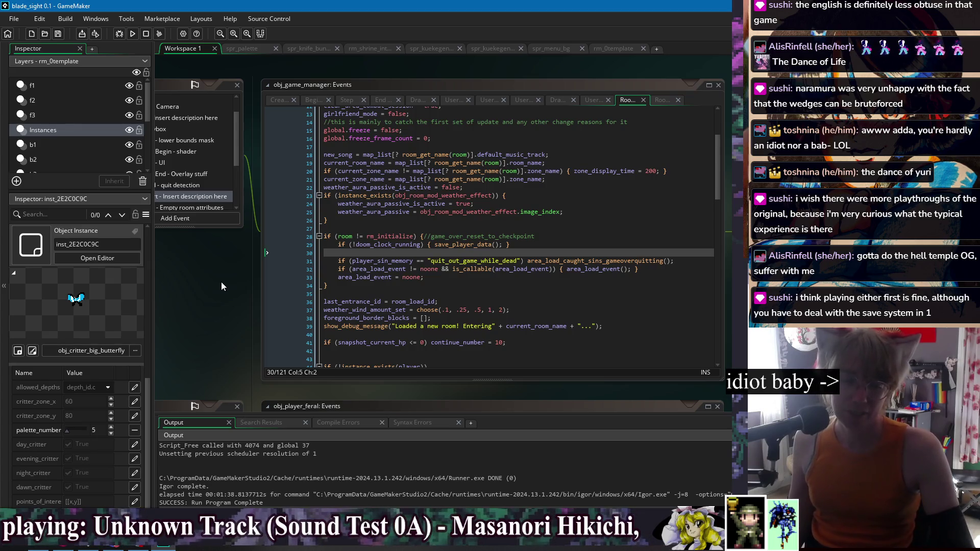
click(349, 226)
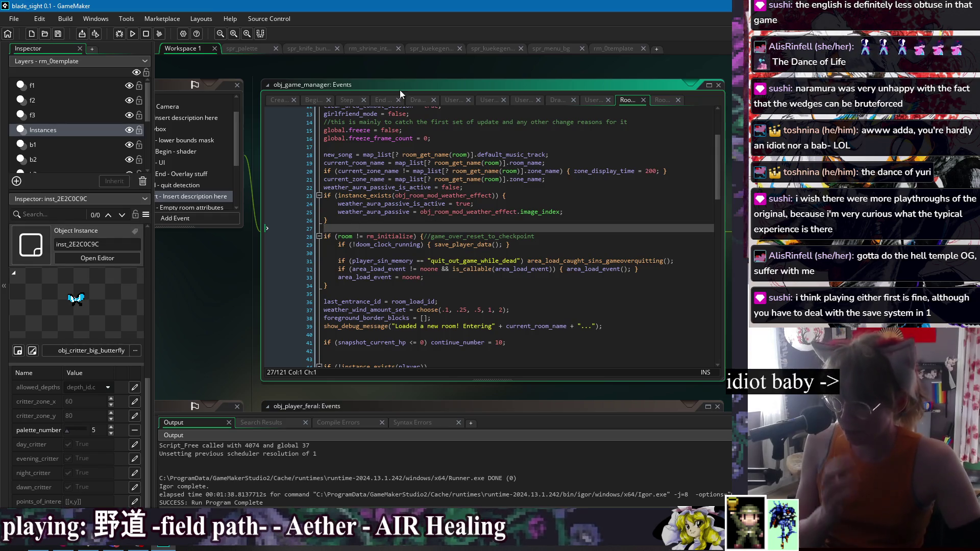
right_click(396, 67)
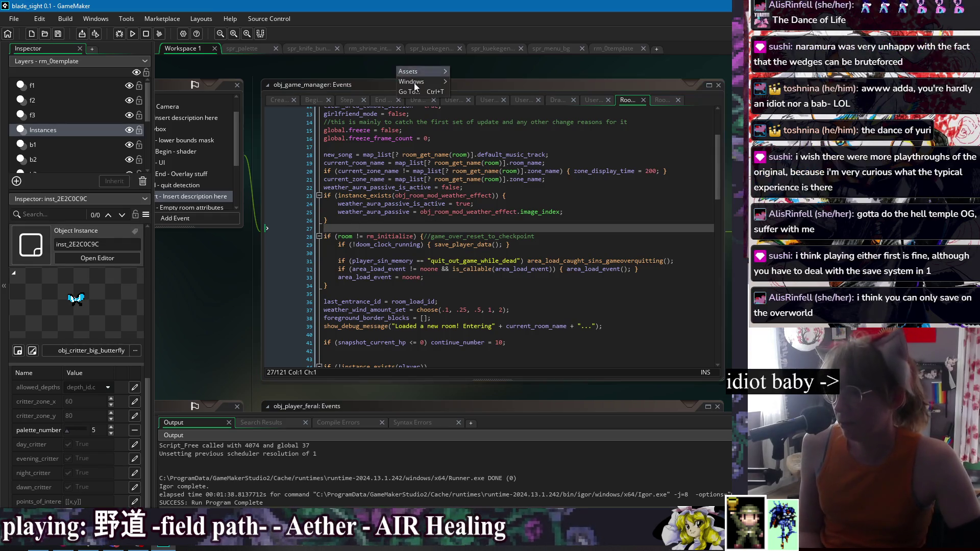
mouse_move(418, 83)
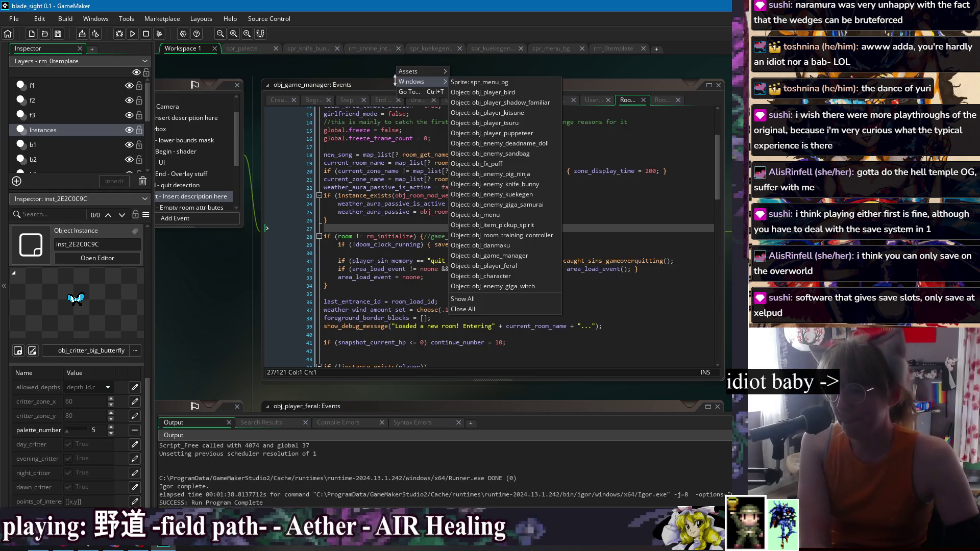
right_click(372, 65)
right_click(372, 65)
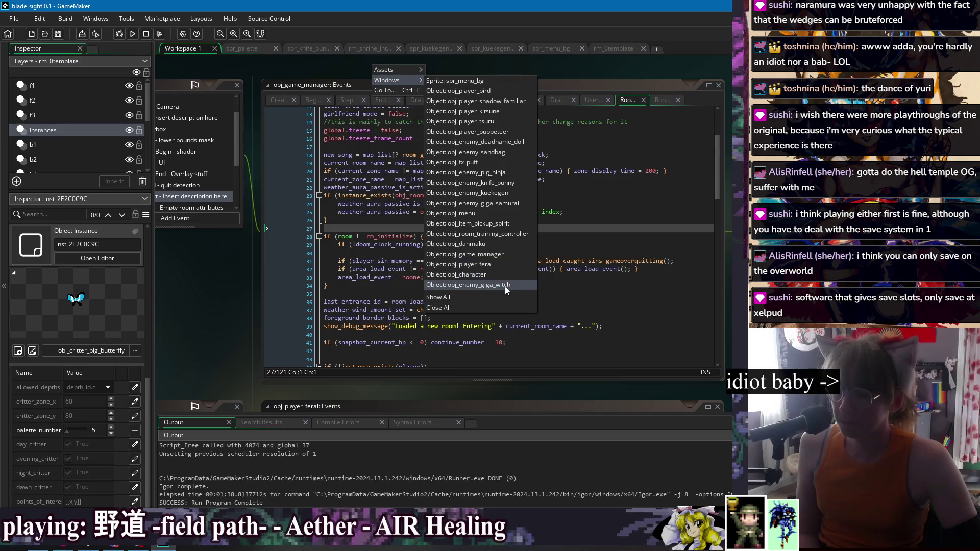
click(323, 67)
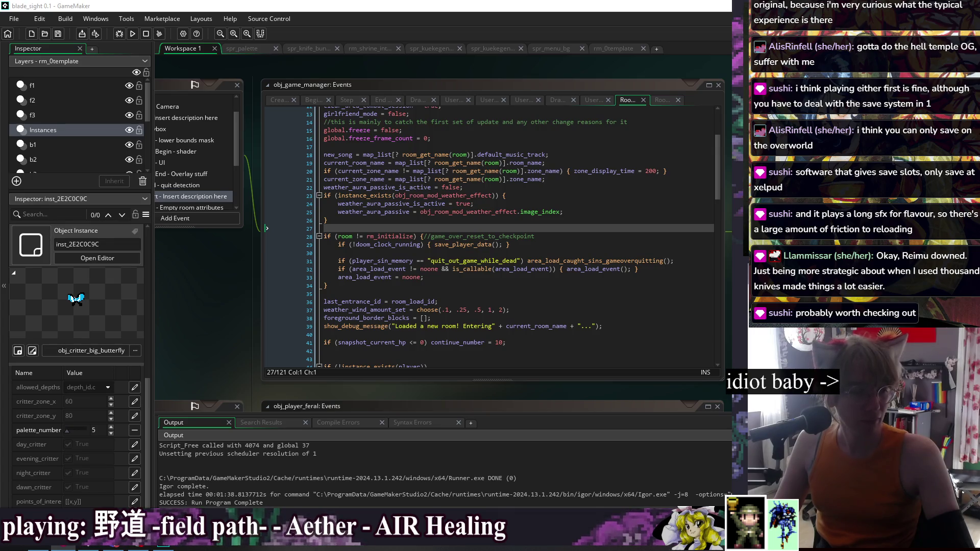
- Move the Firefox window playing "Let's Play La-Mulana 024: Bahamut Fight!" over GameMaker
drag(730, 10, 384, 10)
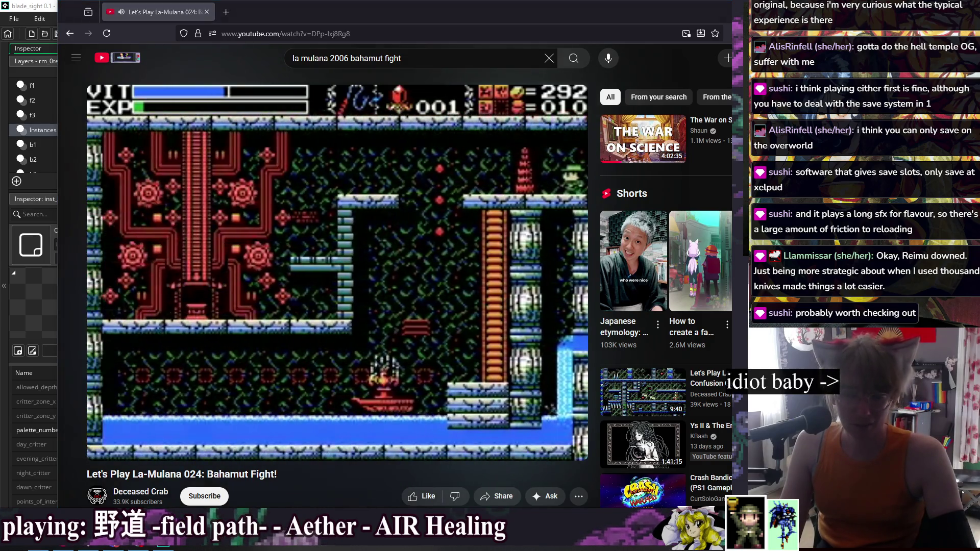
- Pause the background stream music, watch the Bahamut Fight video, and pause it at 2:27
key(XF86AudioPlay)
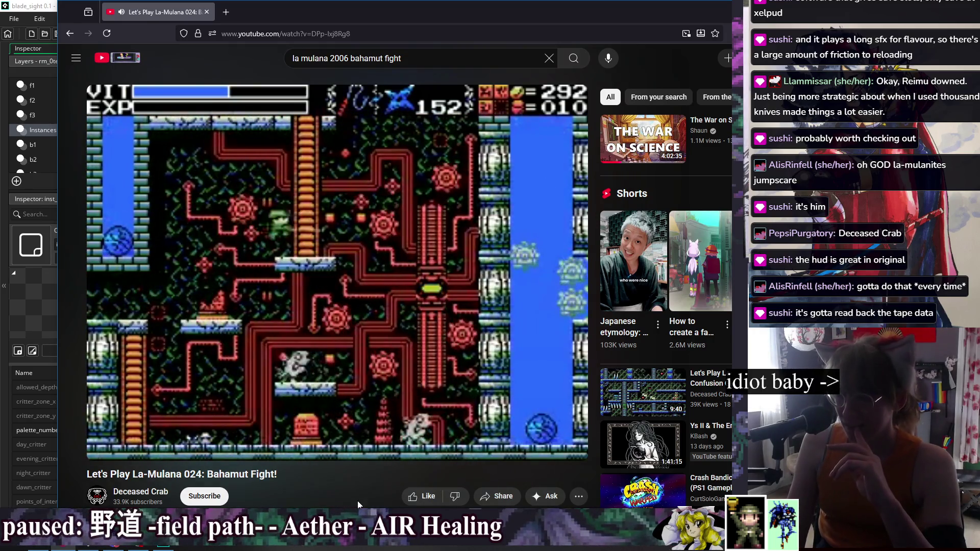
key(space)
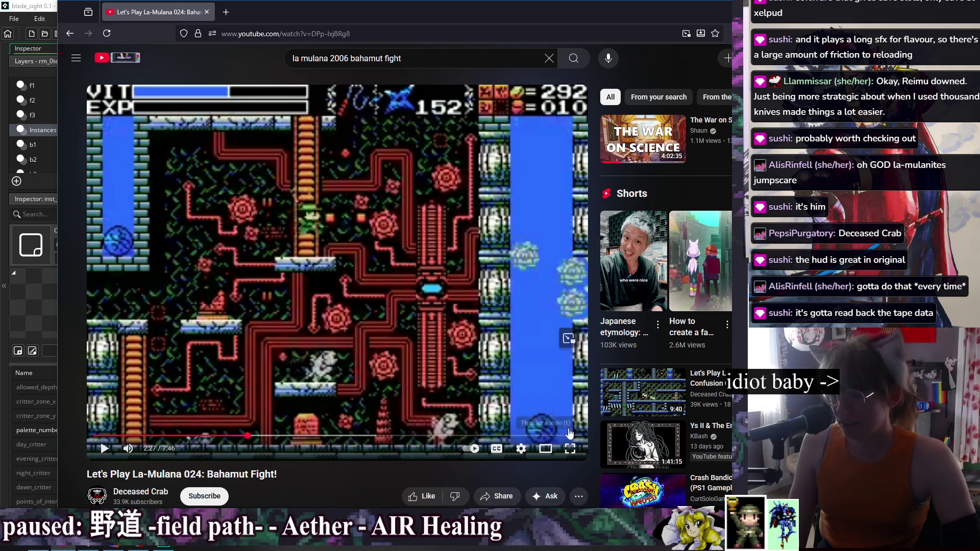
- Resume the Bahamut Fight video and skip it forward 5 seconds
click(402, 222)
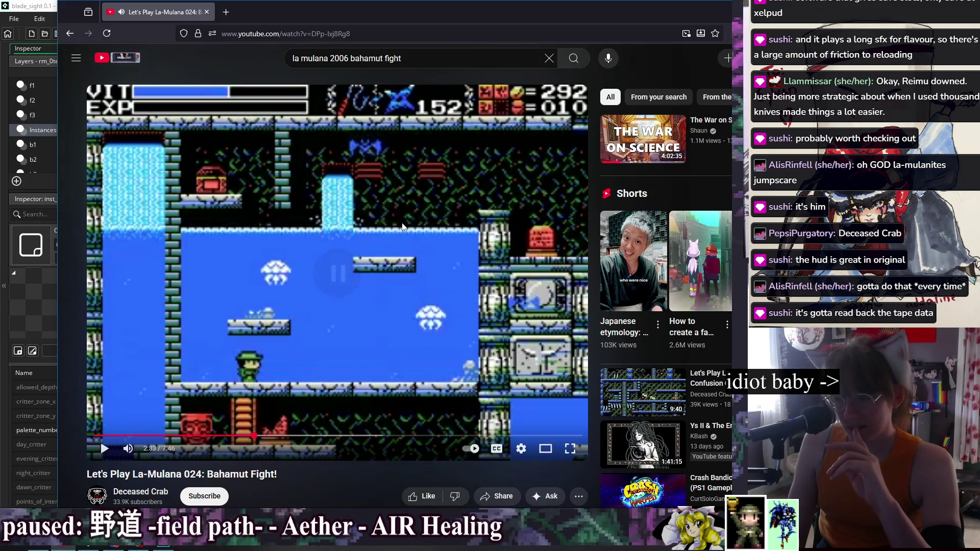
click(403, 227)
key(Right)
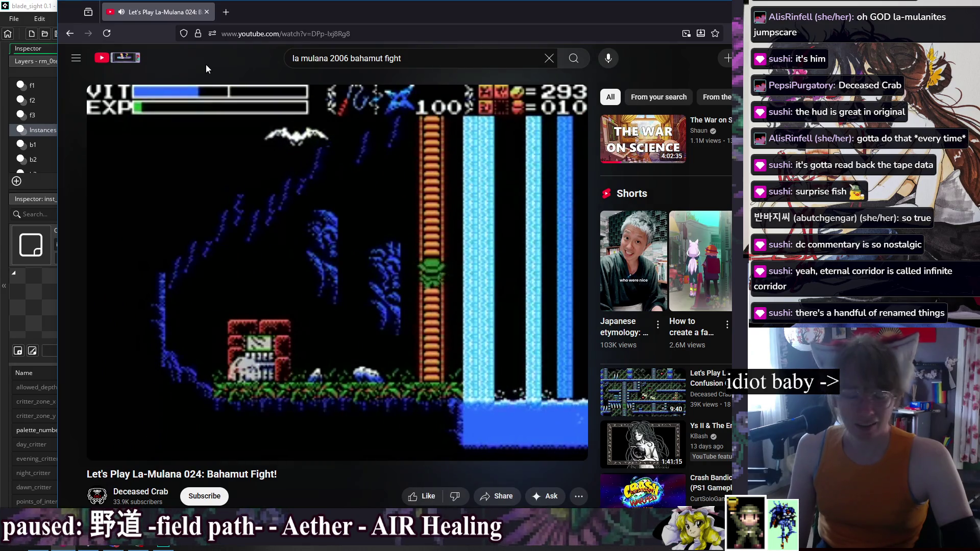
- Close the Bahamut Fight tab and bring the La-Mulana 043: End of the Corridor video forward
key(space)
key(space)
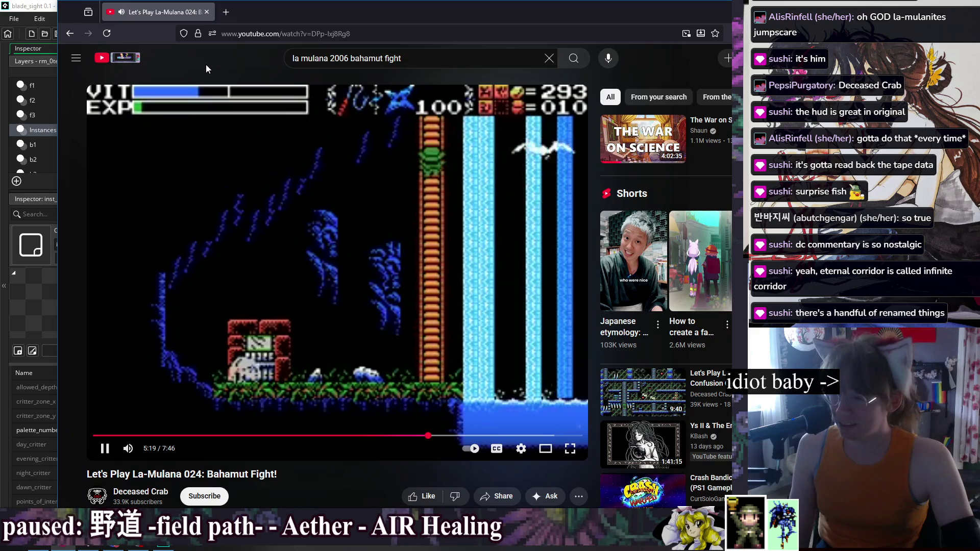
key(space)
key(space)
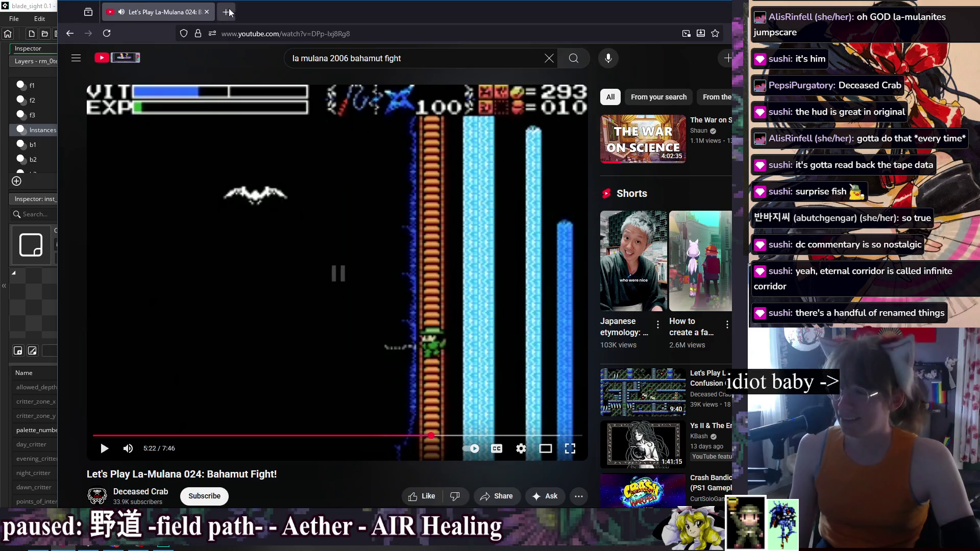
click(207, 13)
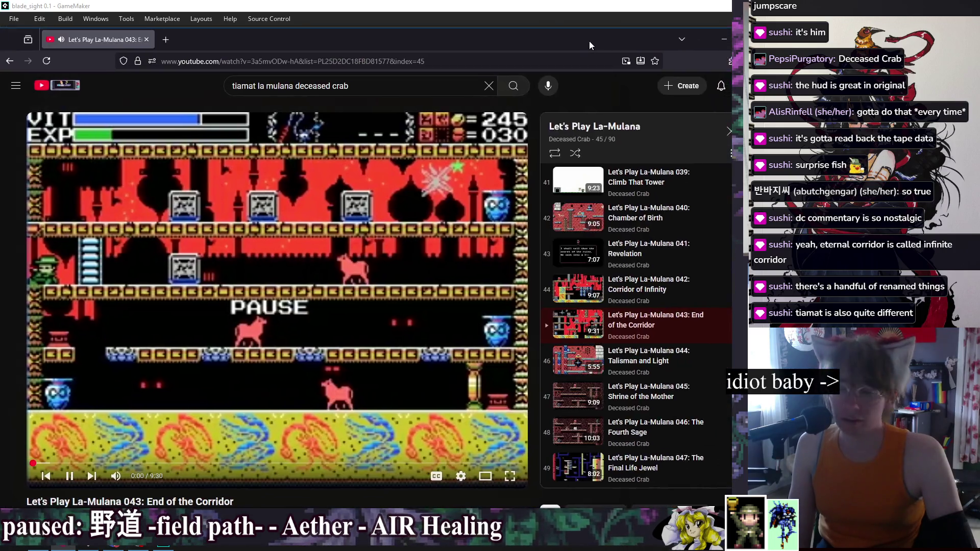
drag(589, 41, 614, 23)
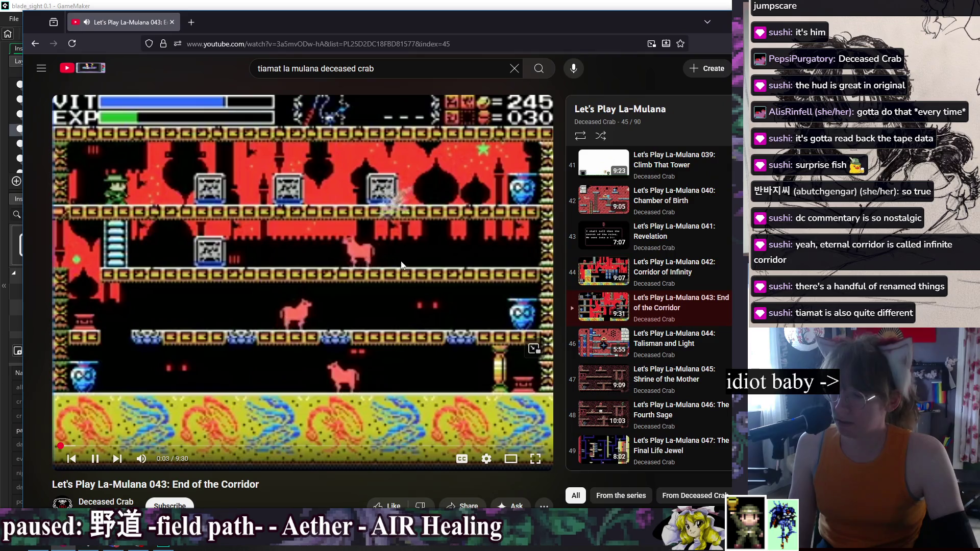
key(Right)
key(Right)
key(Right)
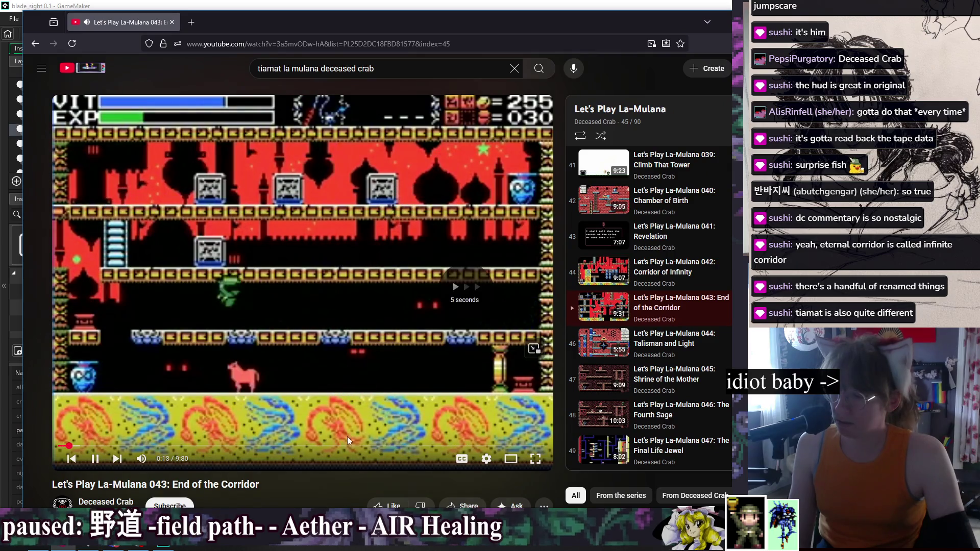
- Skip ahead in episode 043, then play 049: Dimension's End from its boss scene
key(Right)
key(Right)
key(Right)
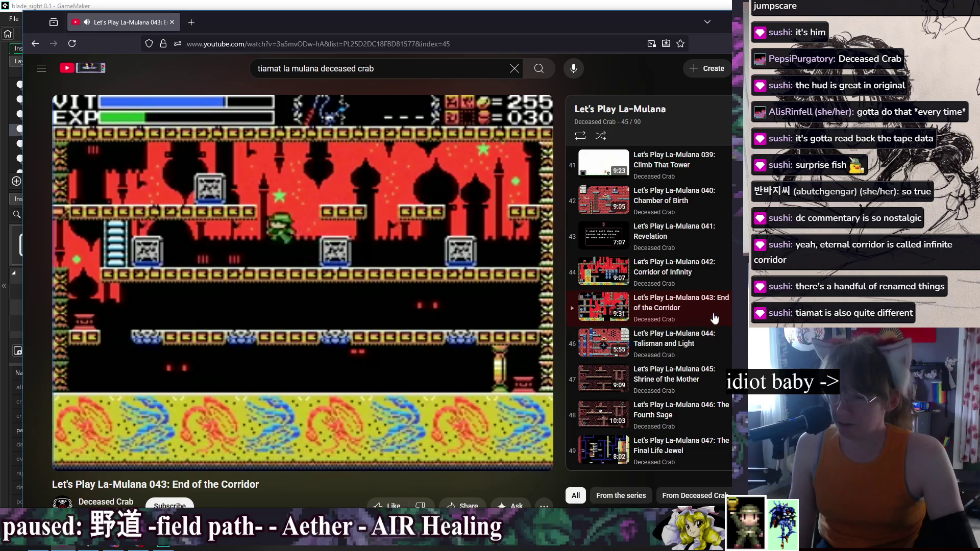
scroll(696, 307, down, 5)
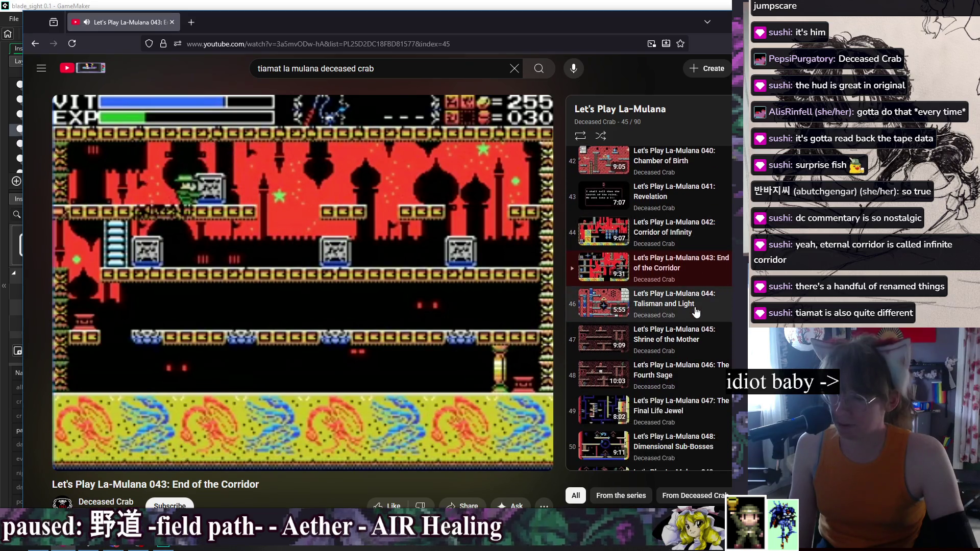
click(679, 285)
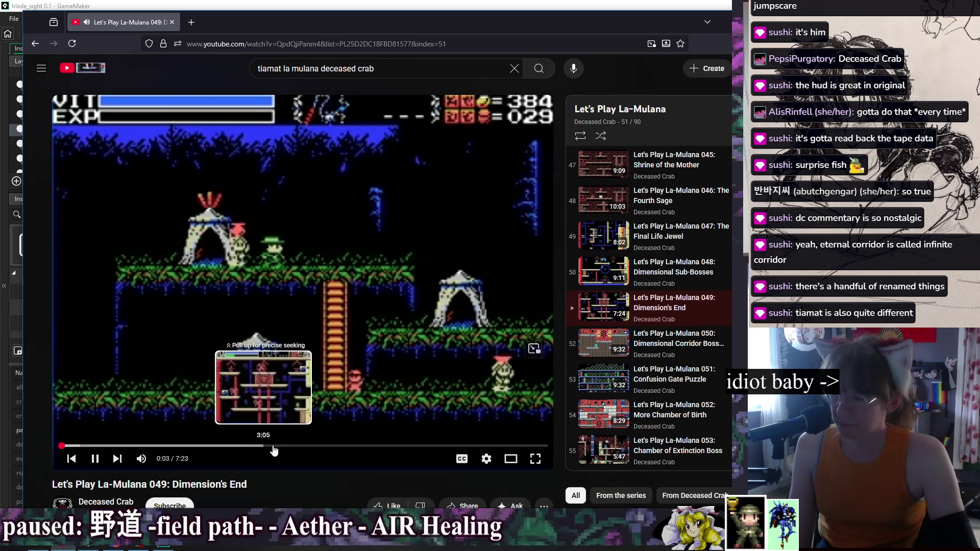
click(233, 447)
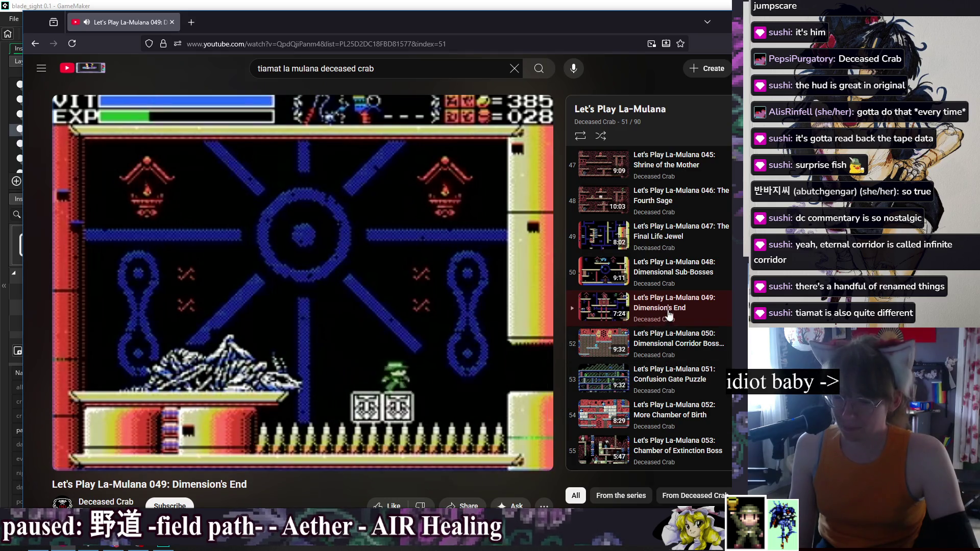
- Scroll the playlist and play episode 050: Dimensional Corridor Boss Fight
scroll(666, 317, down, 1)
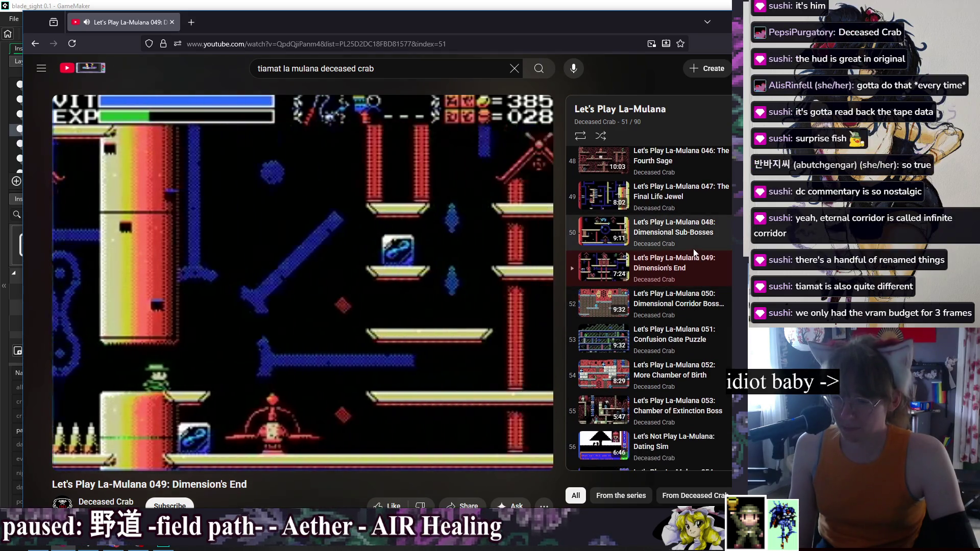
scroll(684, 276, down, 3)
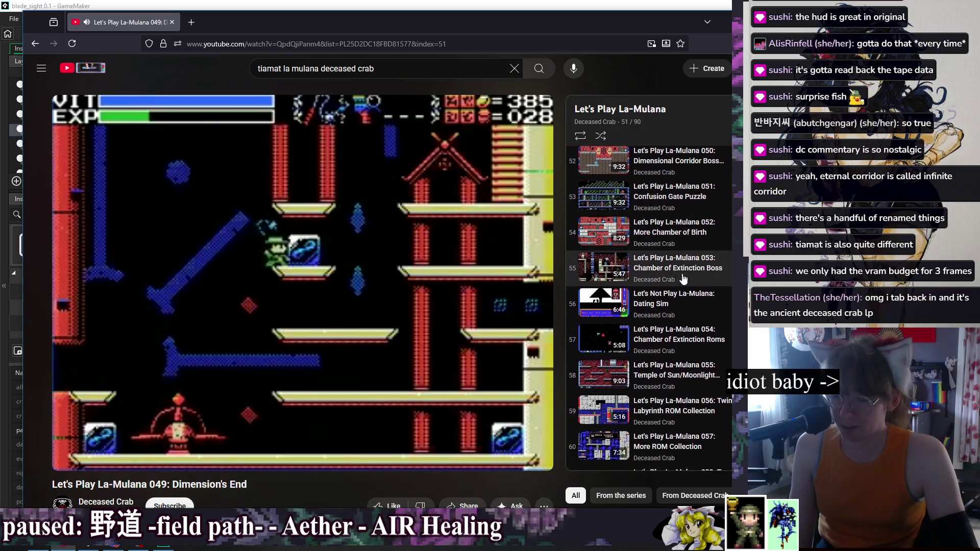
scroll(683, 271, down, 1)
scroll(682, 266, down, 1)
scroll(683, 223, up, 4)
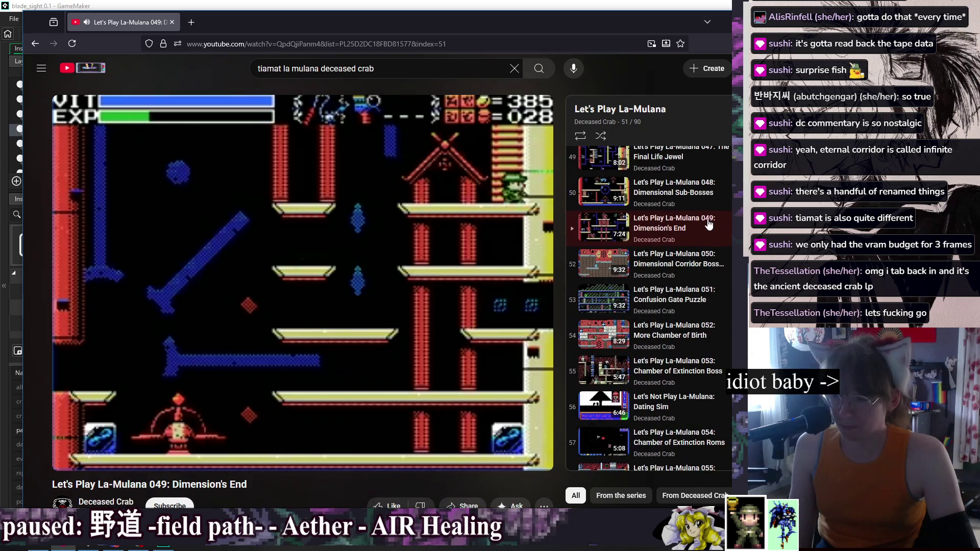
click(710, 250)
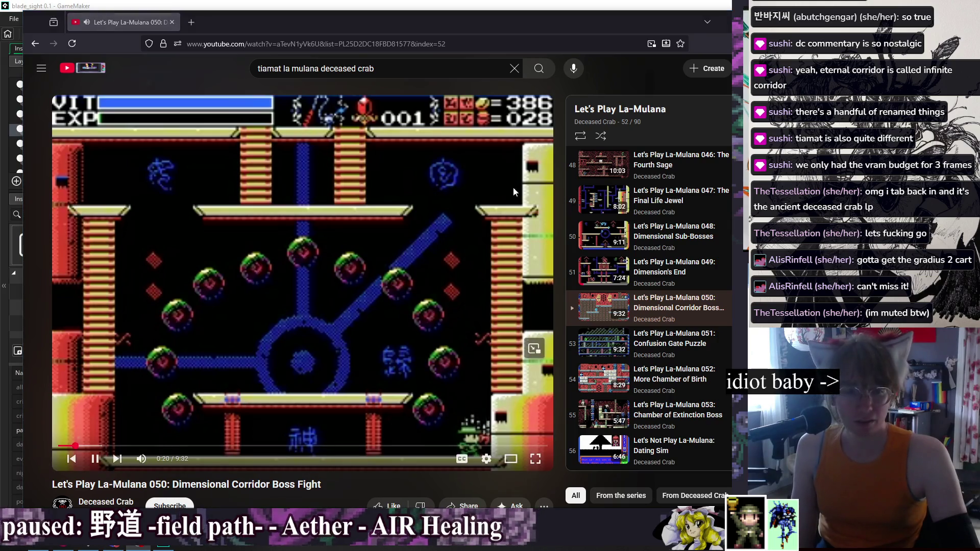
- Pause the episode 050 Dimensional Corridor boss fight video, then resume it
click(387, 228)
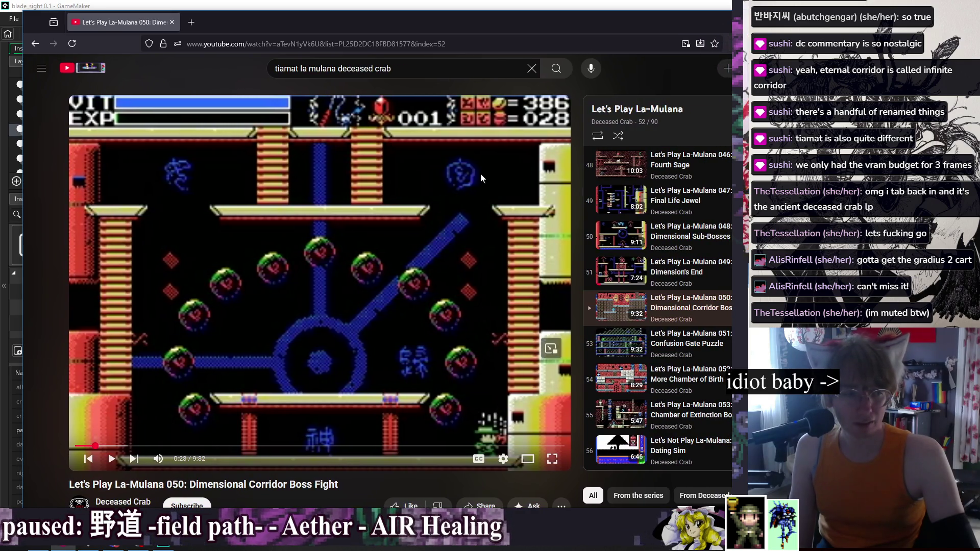
click(420, 206)
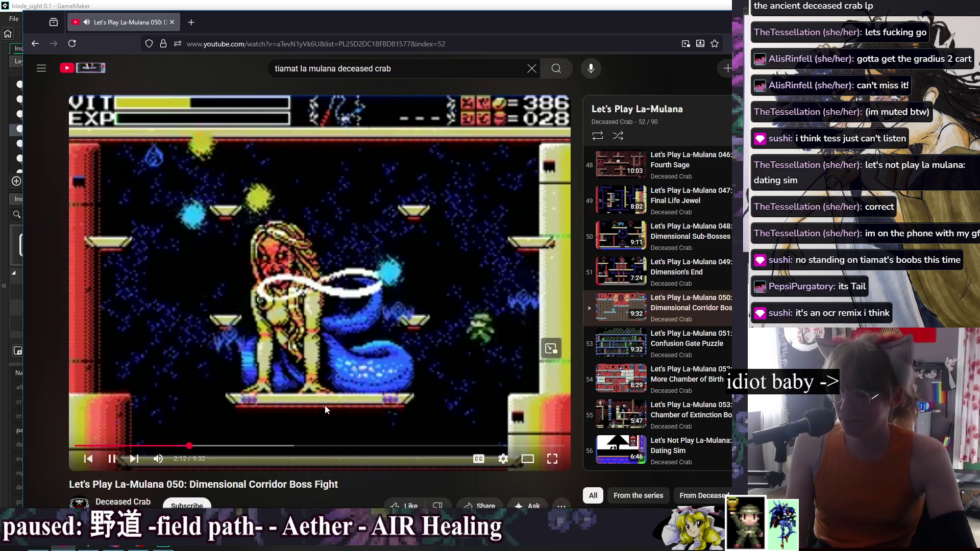
- Close the La-Mulana video once it reaches the Tiamat battle at 2:12
click(173, 22)
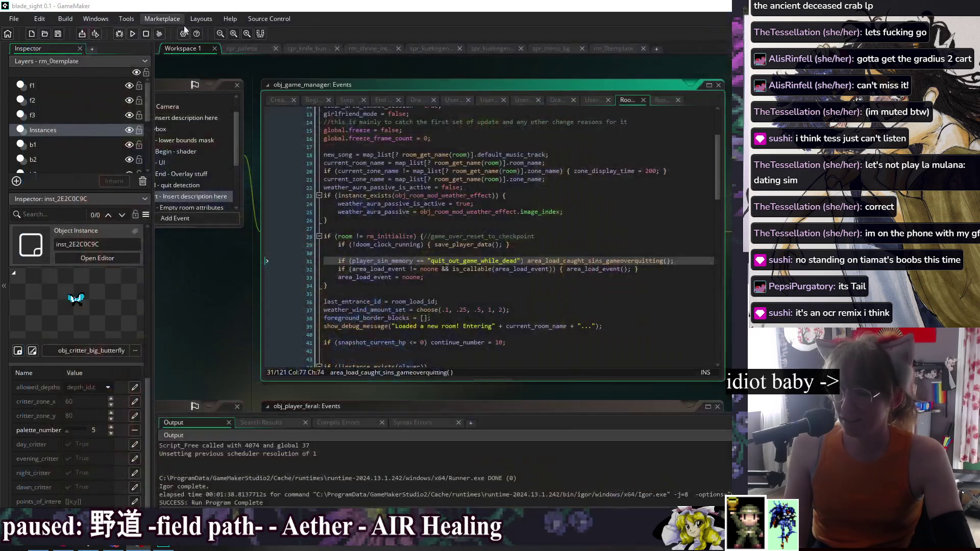
click(613, 285)
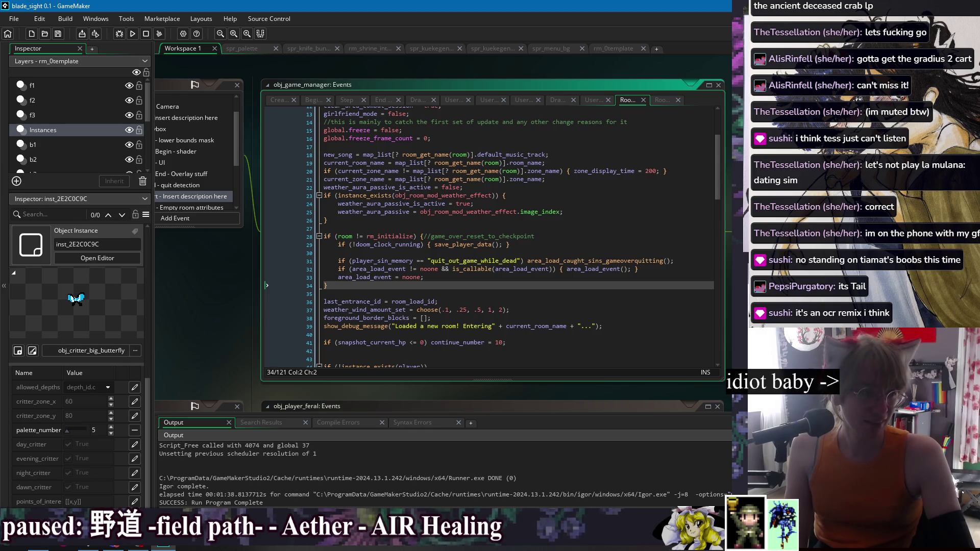
key(alt+Tab)
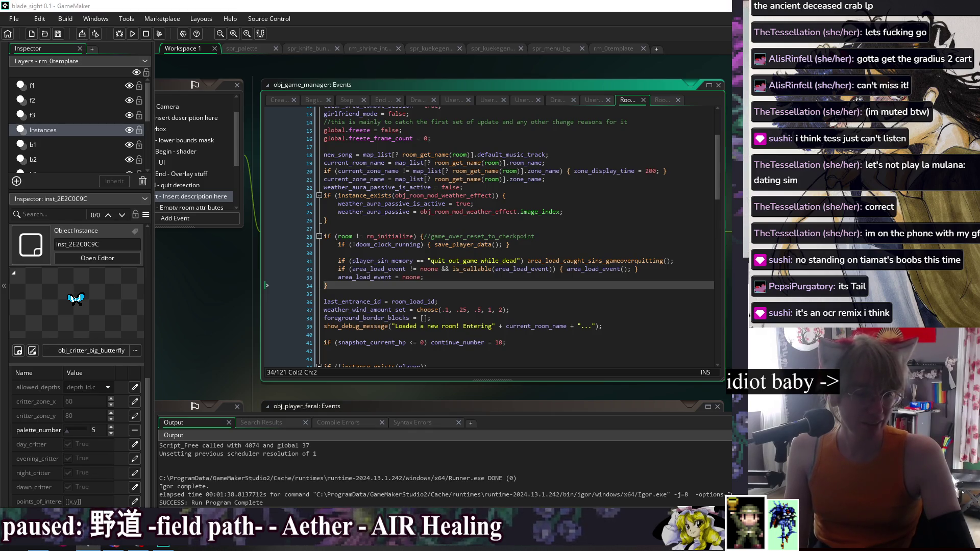
key(space)
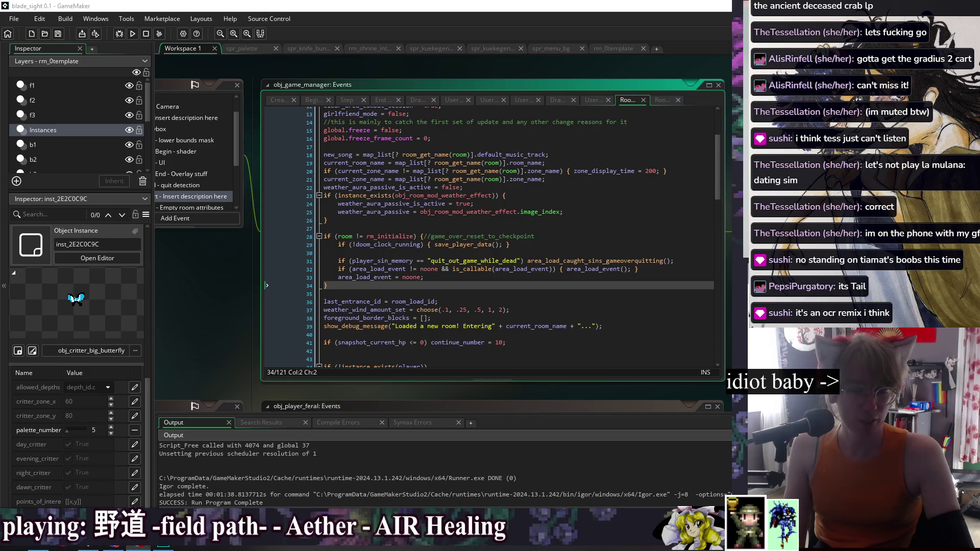
click(619, 465)
click(534, 248)
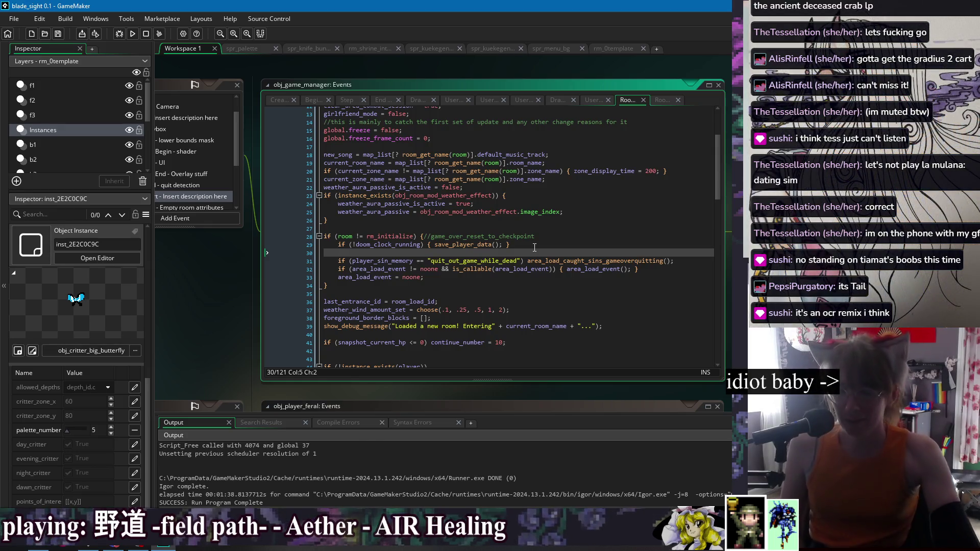
click(541, 228)
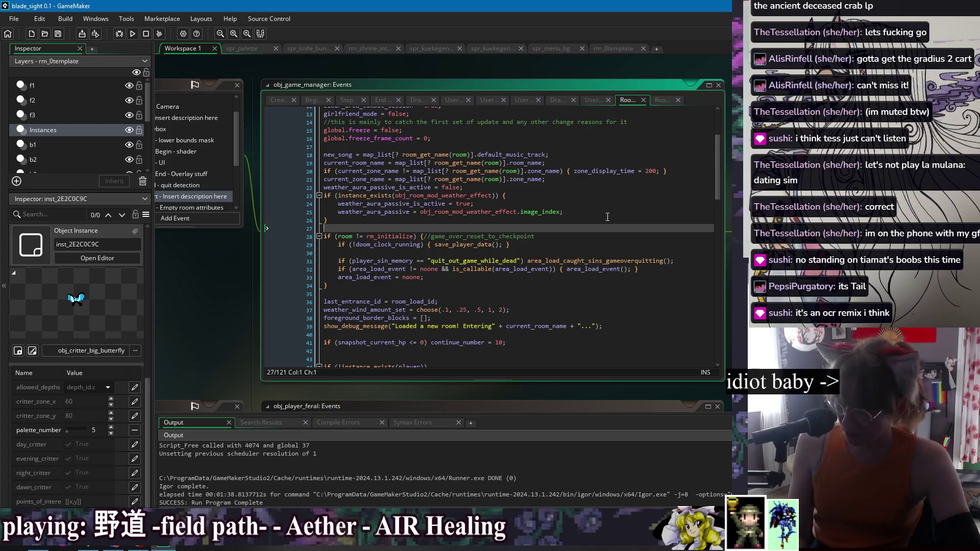
click(615, 211)
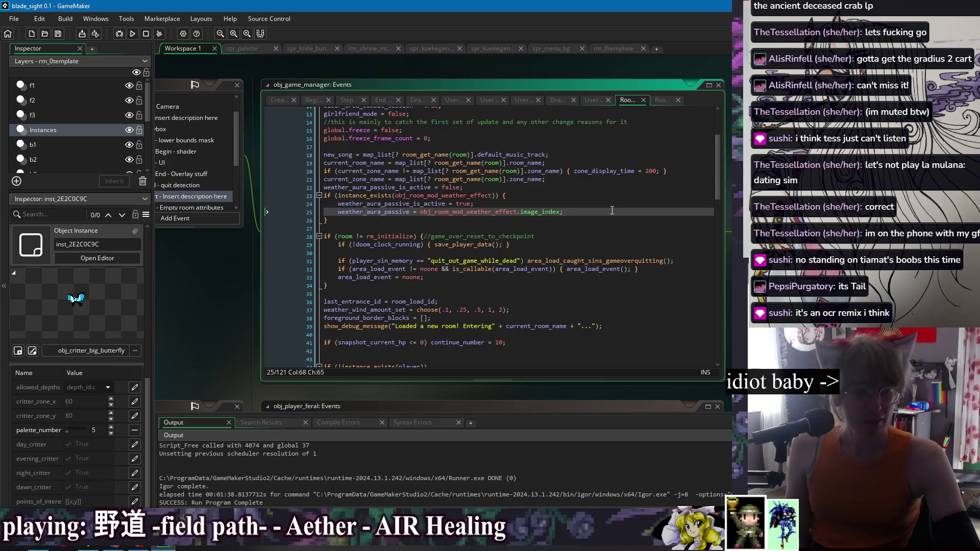
click(595, 228)
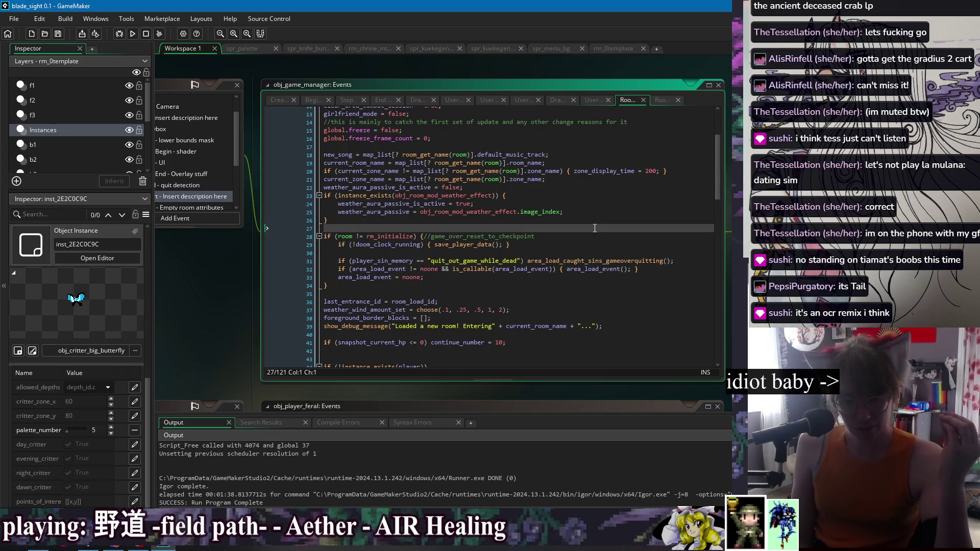
click(609, 197)
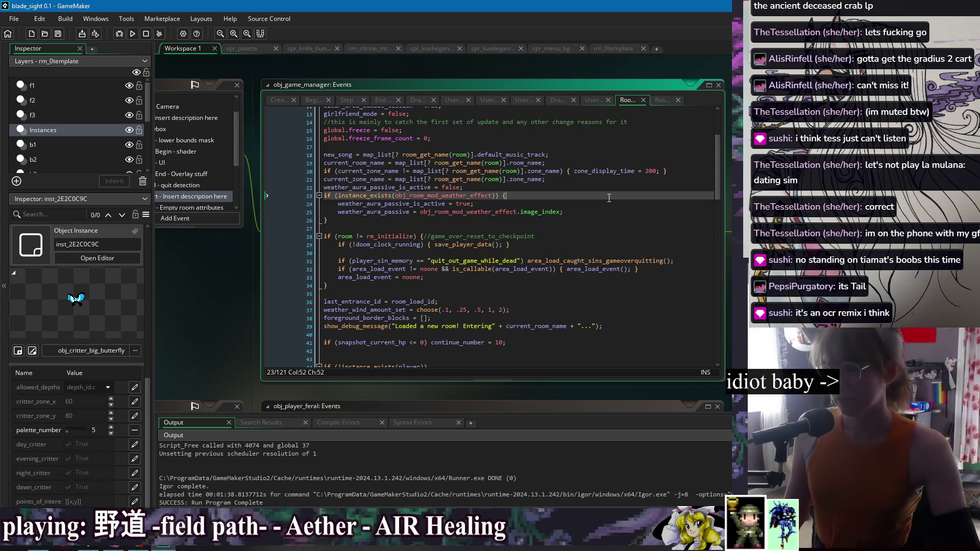
click(608, 219)
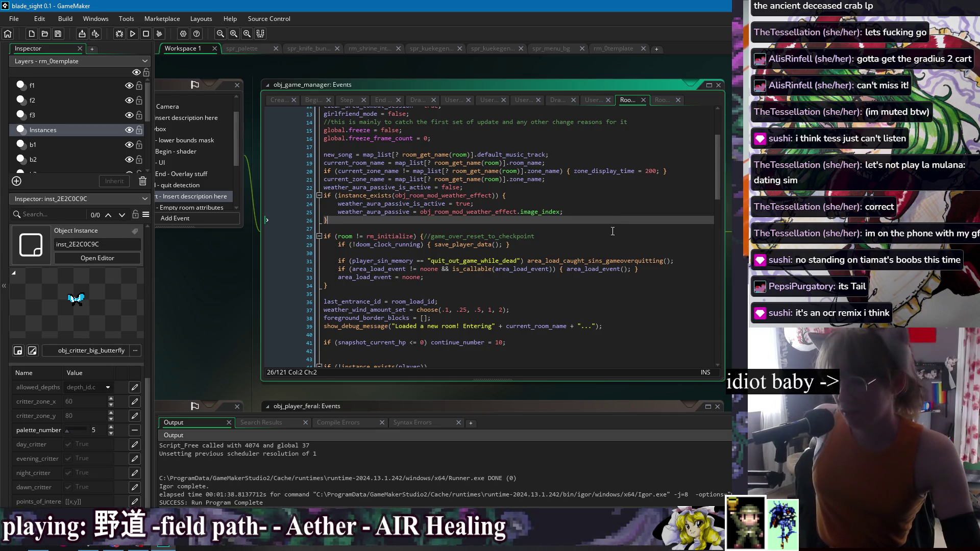
click(608, 286)
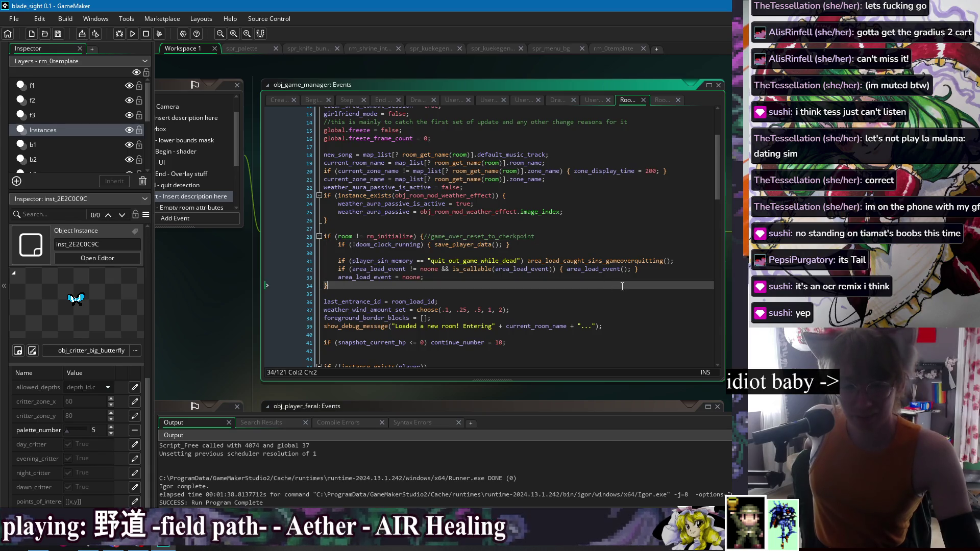
key(Up)
key(Up)
key(Up)
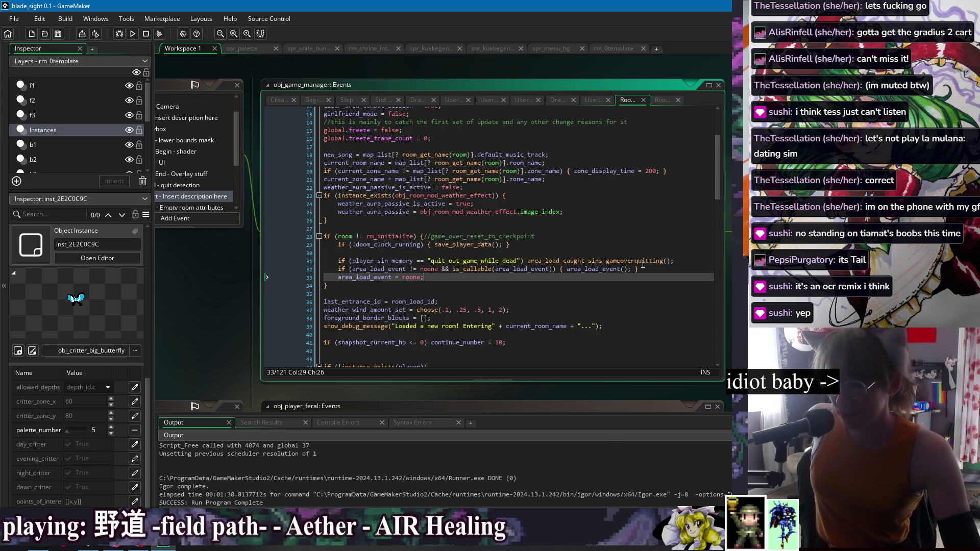
key(Down)
key(Down)
key(Down)
click(629, 292)
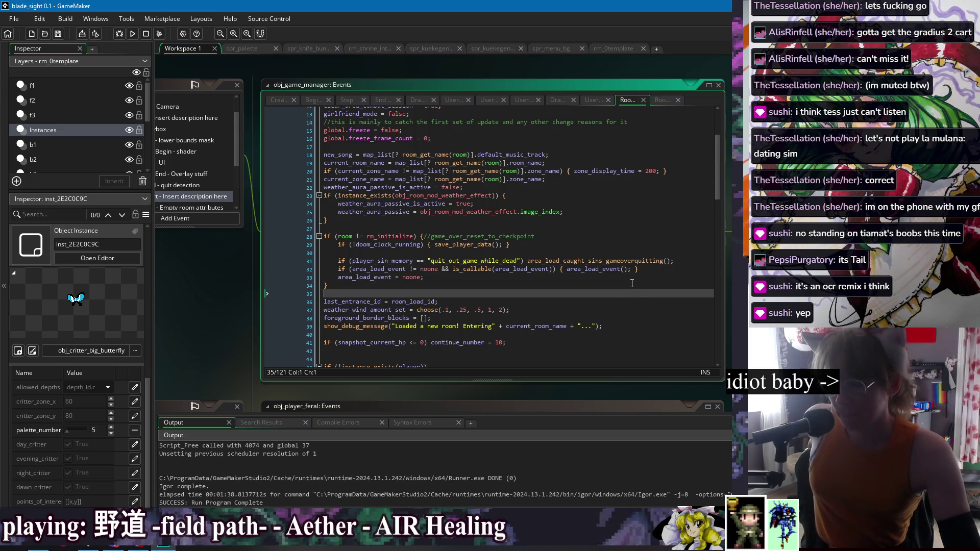
click(508, 277)
click(631, 244)
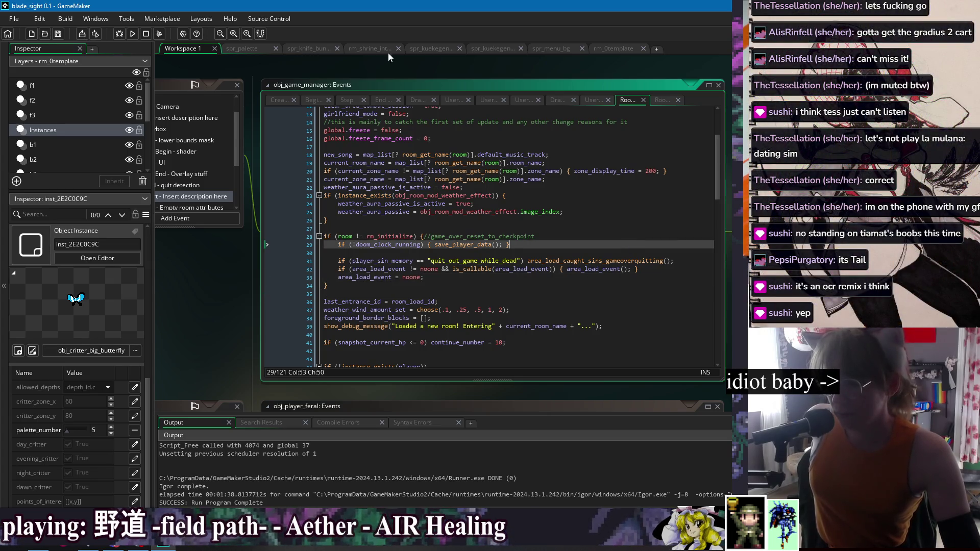
right_click(415, 66)
- Bring up obj_game_manager's Create code at the end of the rm_mountain_trail_1 entry
mouse_move(433, 80)
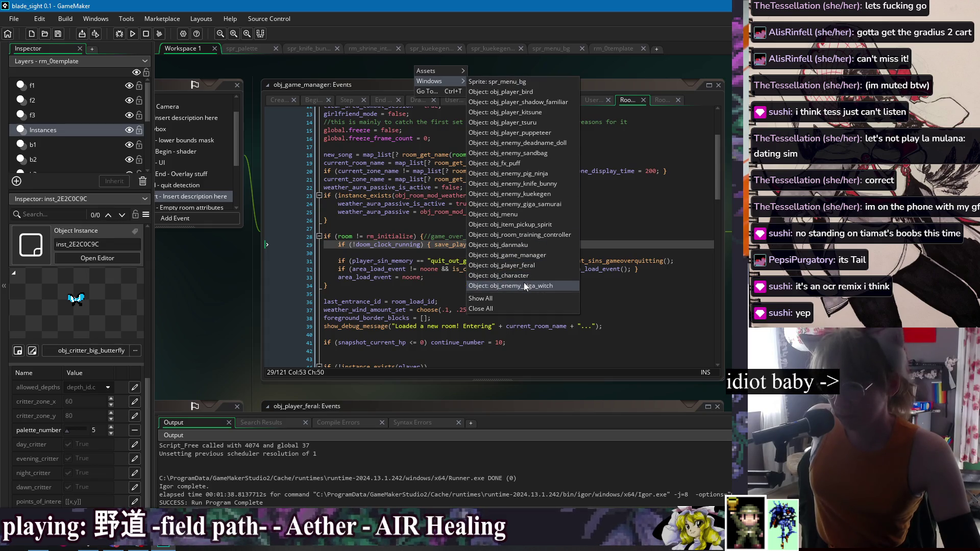
click(540, 256)
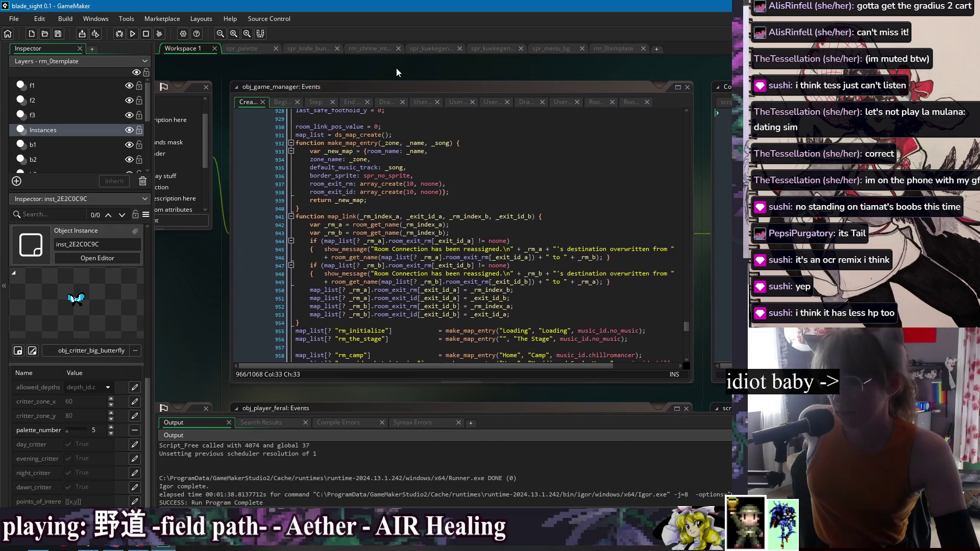
scroll(479, 265, down, 7)
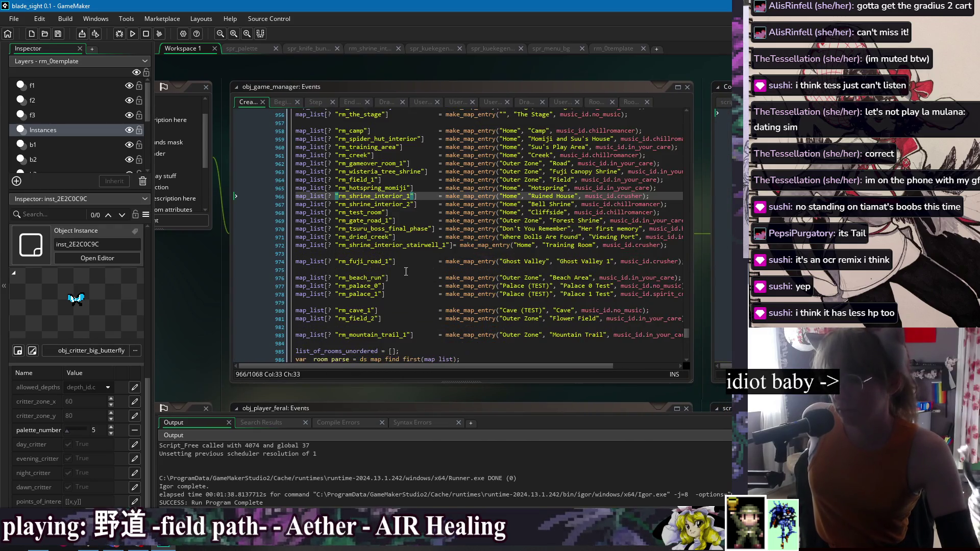
scroll(426, 303, down, 3)
click(591, 263)
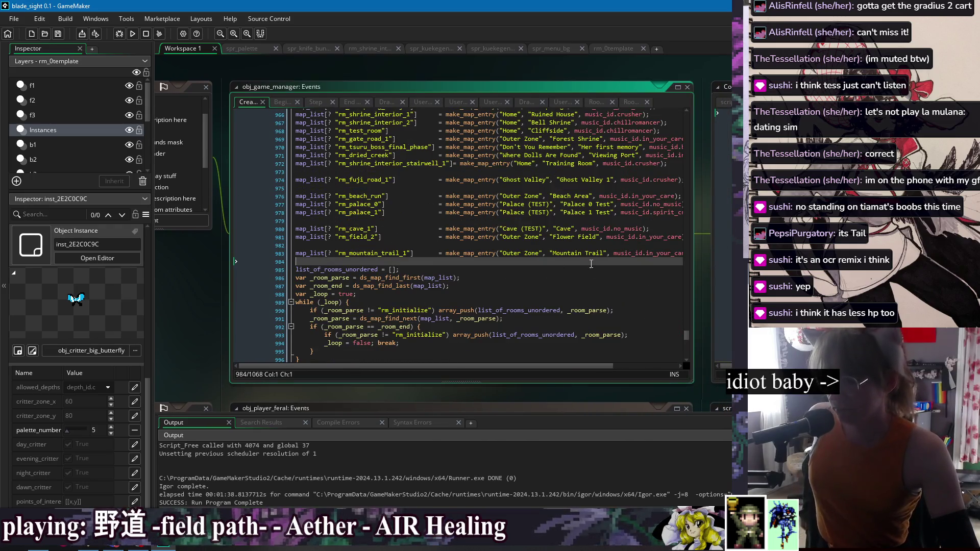
- Add map_list[? "rm_0template"] = make_map_entry("unknown", "unknown", music_id.no_music) and save
key(Return)
key(Up)
text(map)
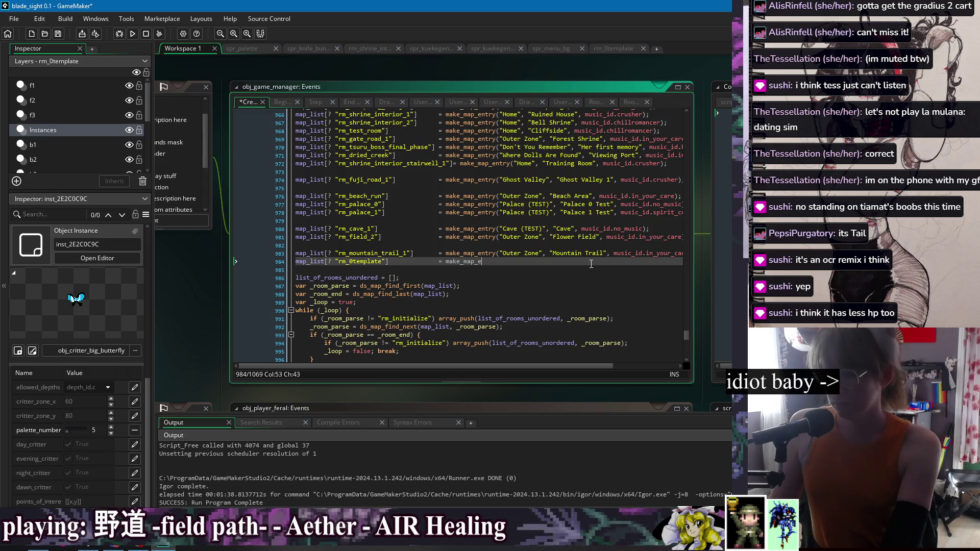
text(;)
key(Left)
key(Left)
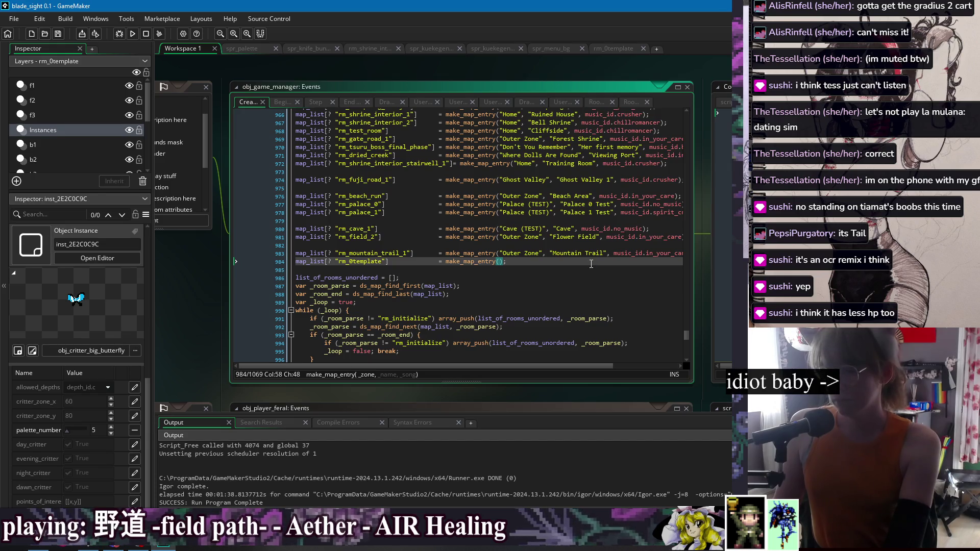
text(")
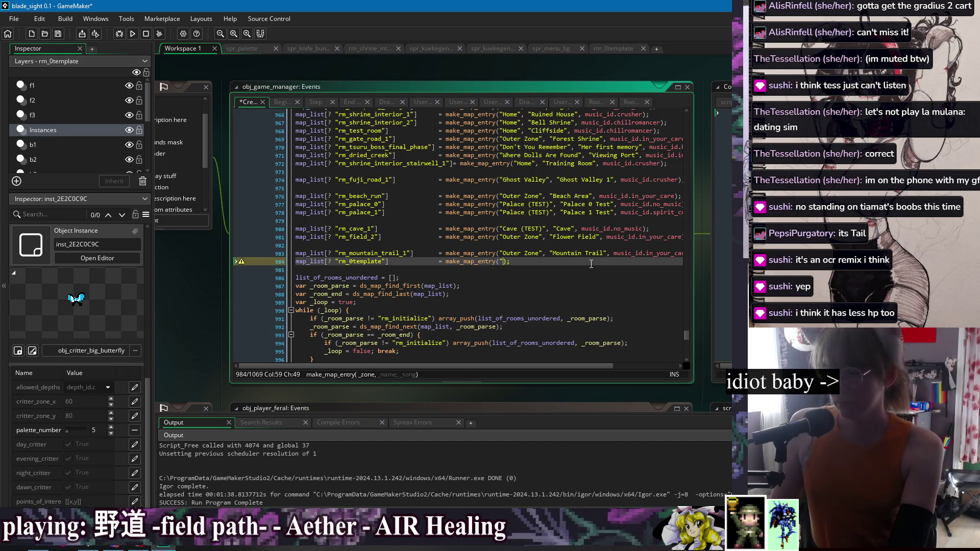
text(unknown", "unknown", music_id.)
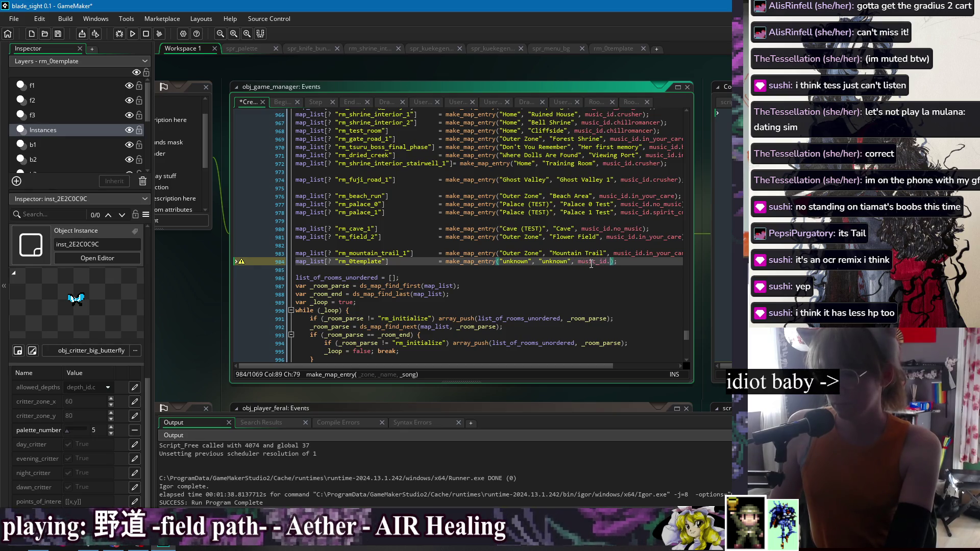
text(no_music)
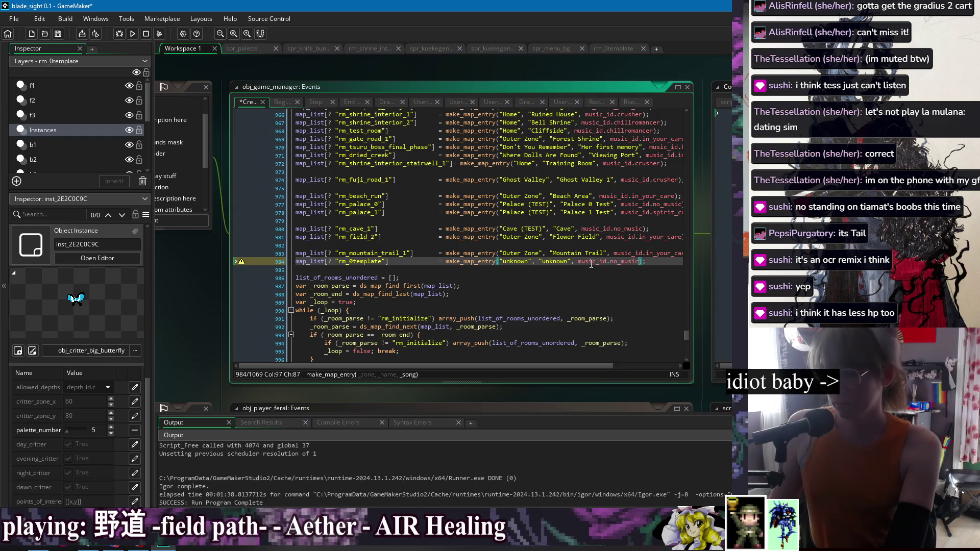
key(ctrl+s)
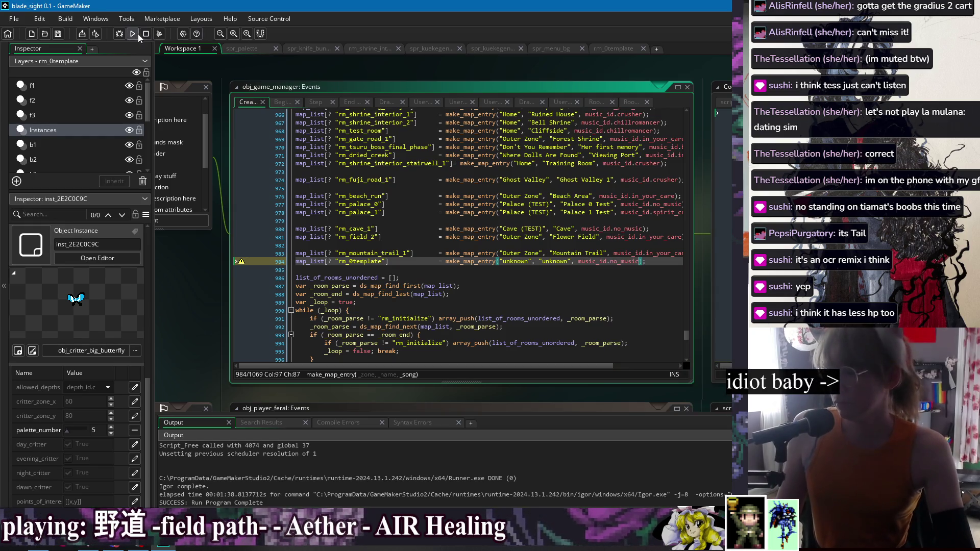
text();)
scroll(641, 220, down, 2)
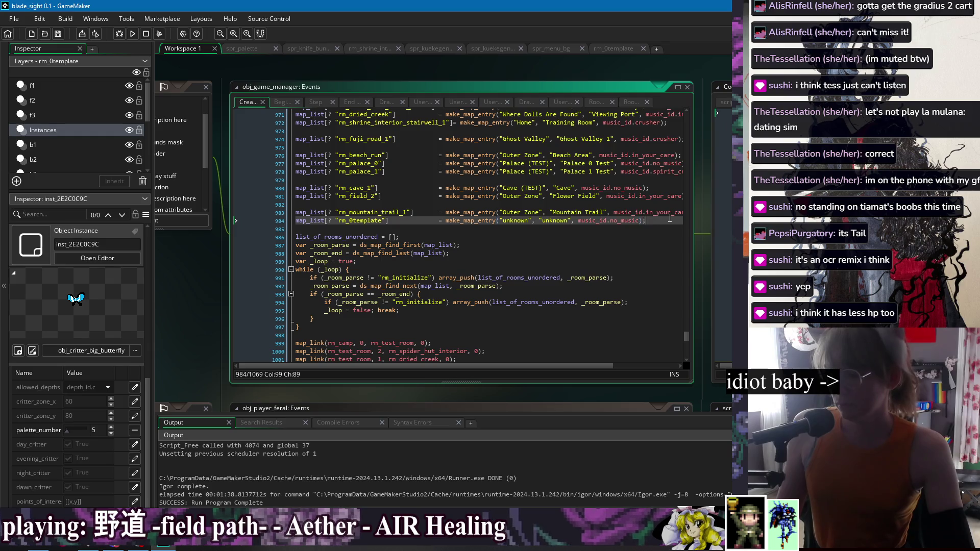
key(Return)
key(Return)
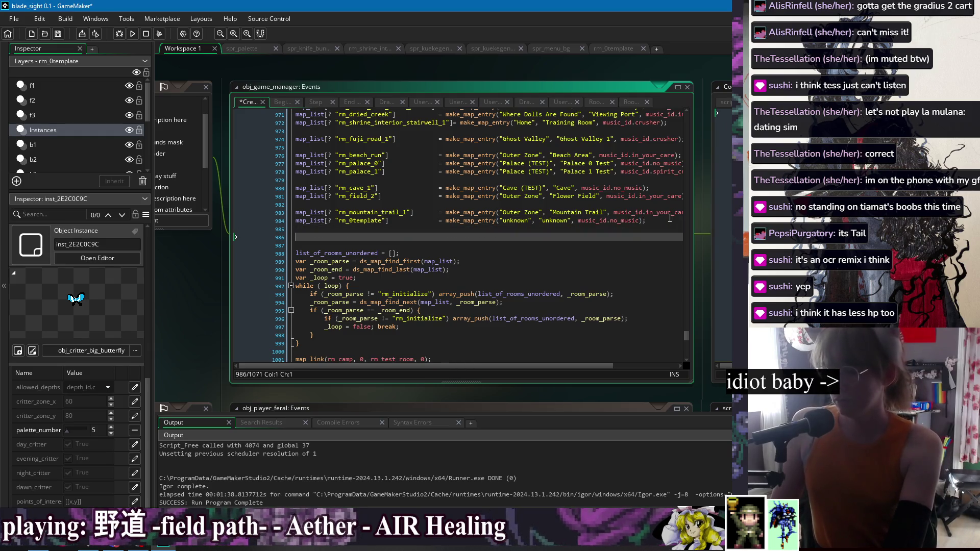
- Remove the extra blank lines below the rm_0template entry and save the Create code
key(BackSpace)
key(BackSpace)
scroll(555, 214, down, 10)
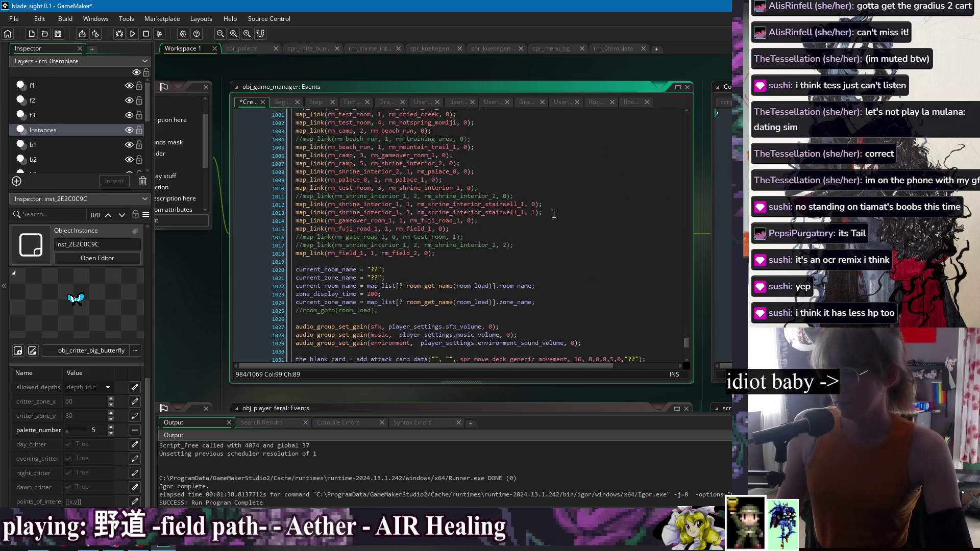
scroll(556, 213, up, 4)
key(ctrl+s)
scroll(478, 323, down, 1)
- Append map_link(rm_0template, 0, rm_camp, 6); after the last map_link call
click(478, 322)
key(Return)
key(Up)
text(map_link(rm_)
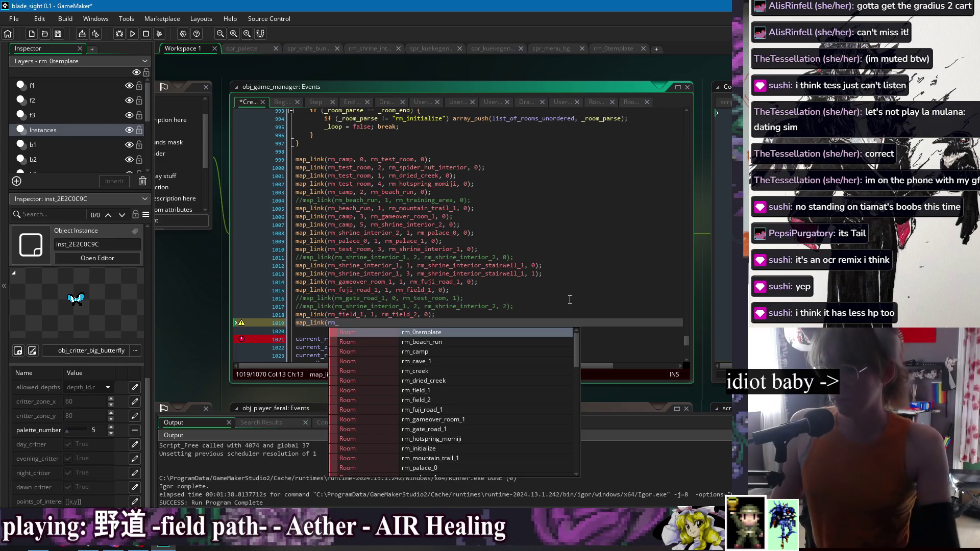
scroll(491, 228, up, 6)
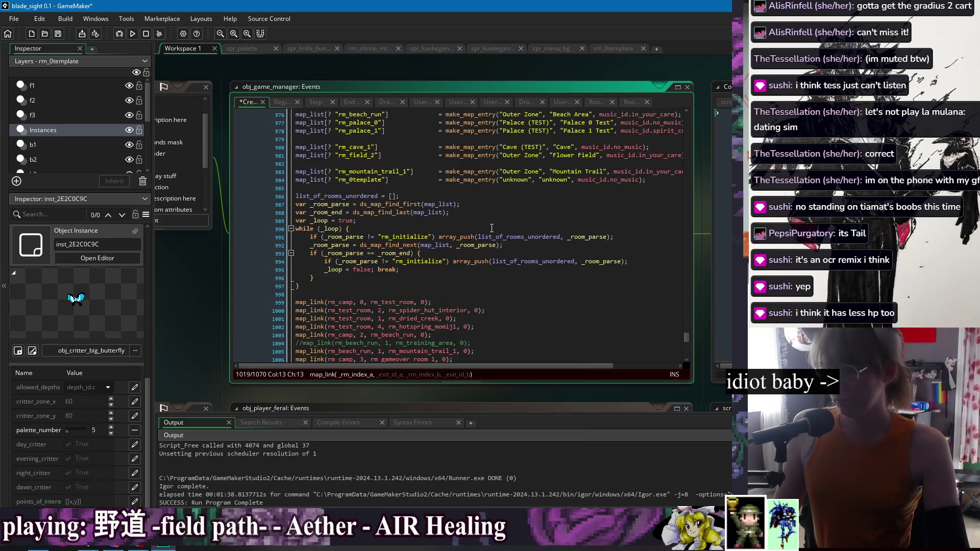
scroll(492, 228, down, 2)
scroll(492, 228, down, 2)
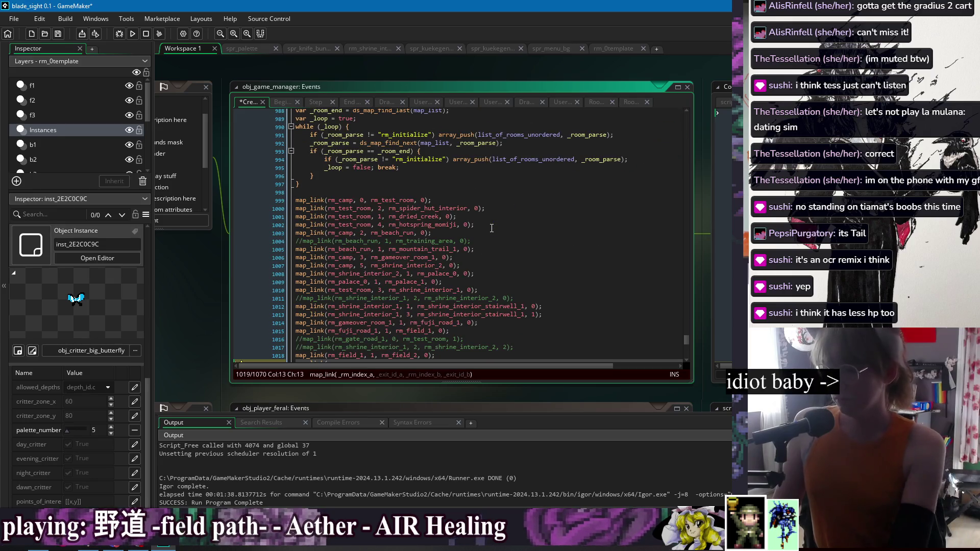
scroll(492, 228, down, 2)
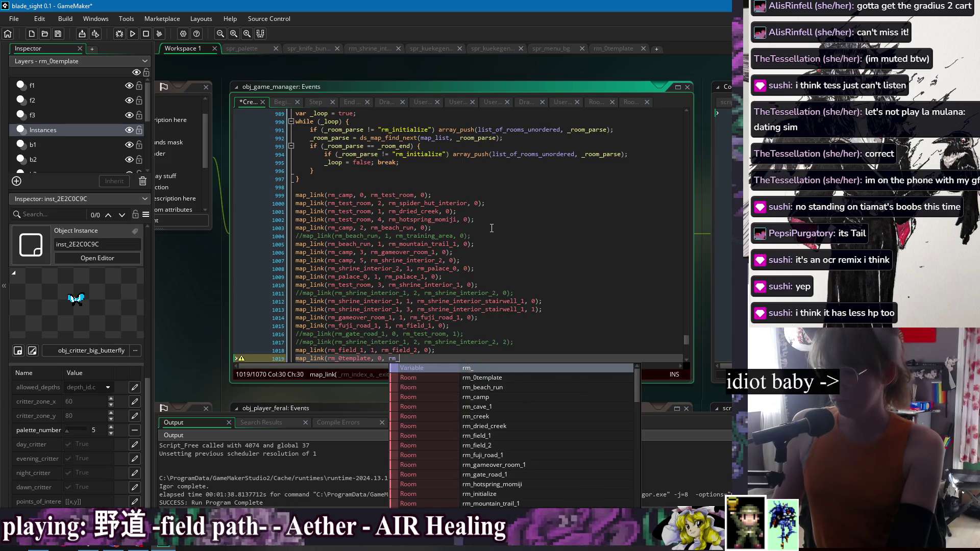
text(camp,)
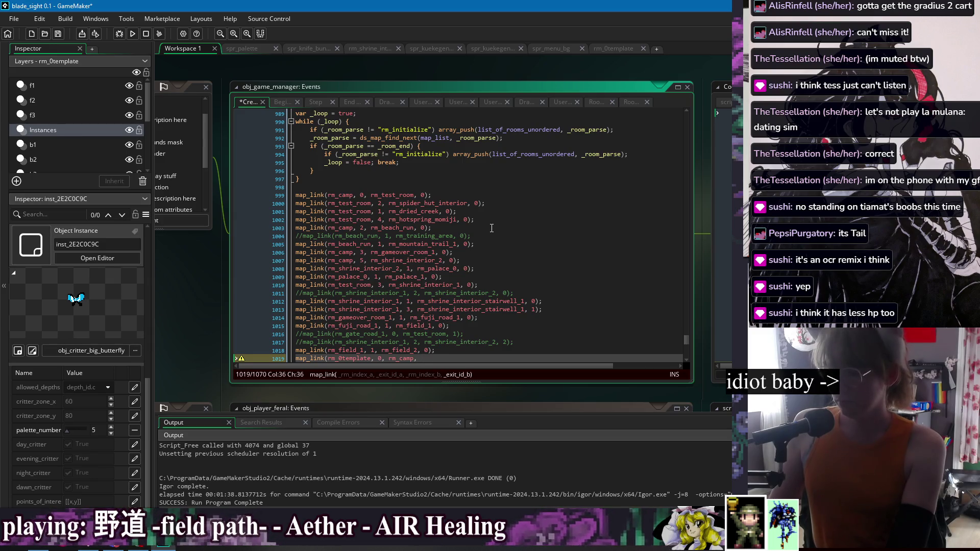
text();)
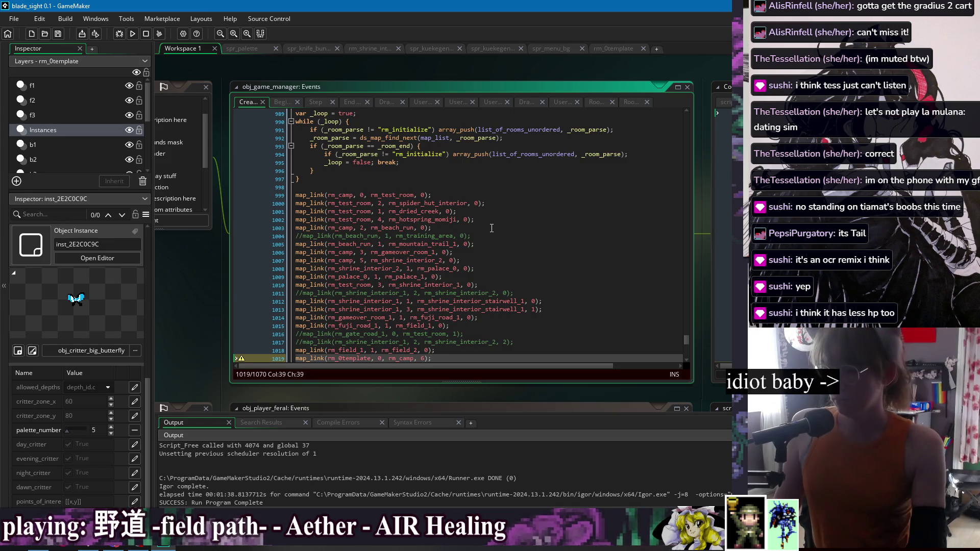
scroll(485, 233, down, 1)
- Insert a blank line above the rm_0template map_link and duplicate that line
key(Home)
key(Return)
key(End)
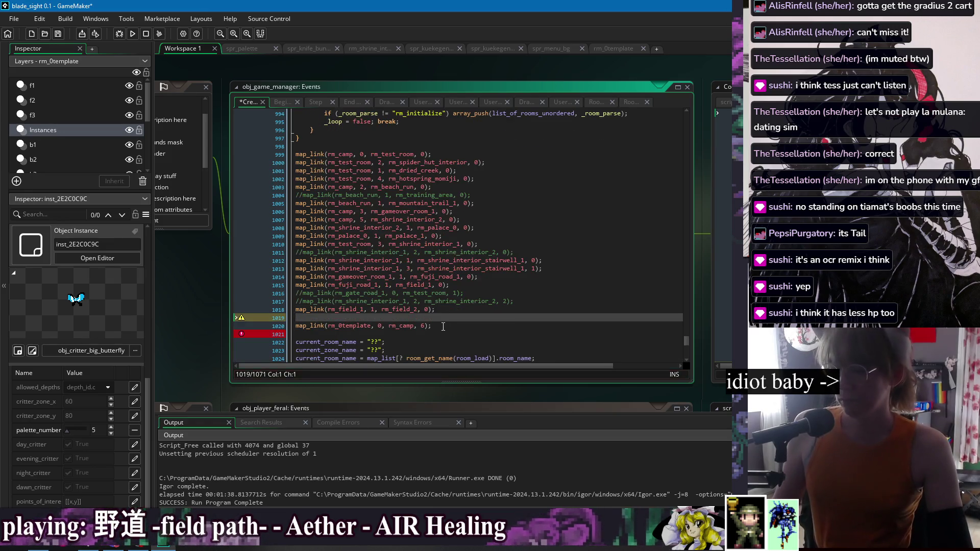
key(ctrl+d)
click(383, 335)
key(End)
key(Up)
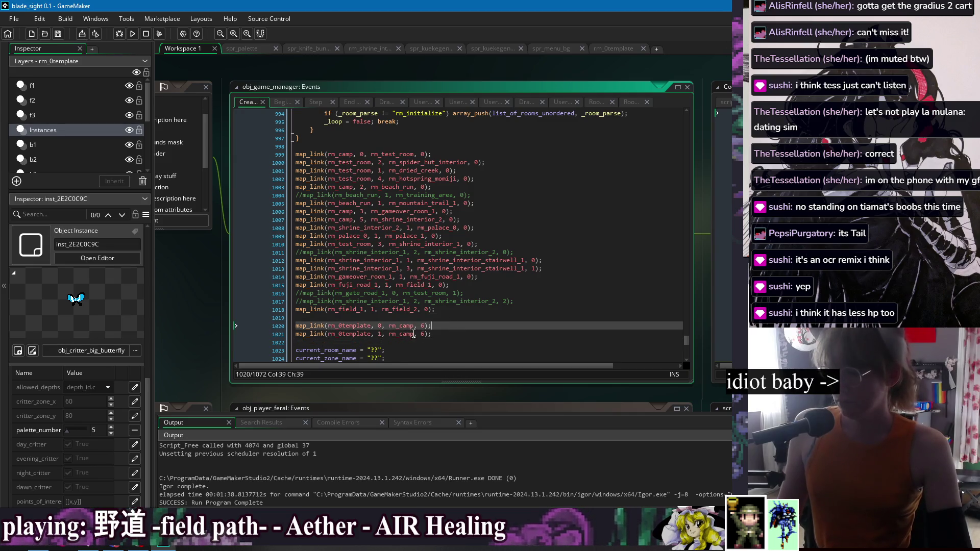
key(Down)
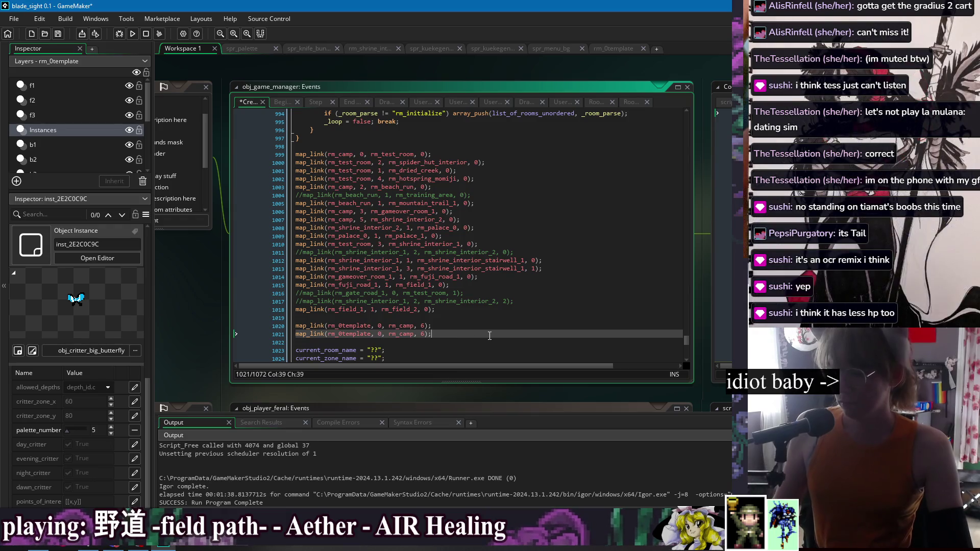
- Reset my_id to default on both rm_0template edge load zones
click(625, 46)
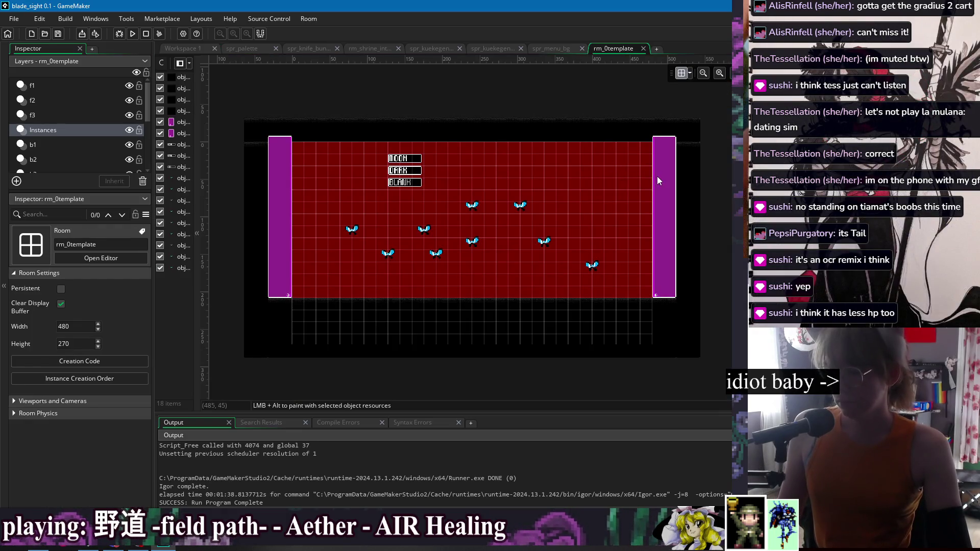
click(657, 180)
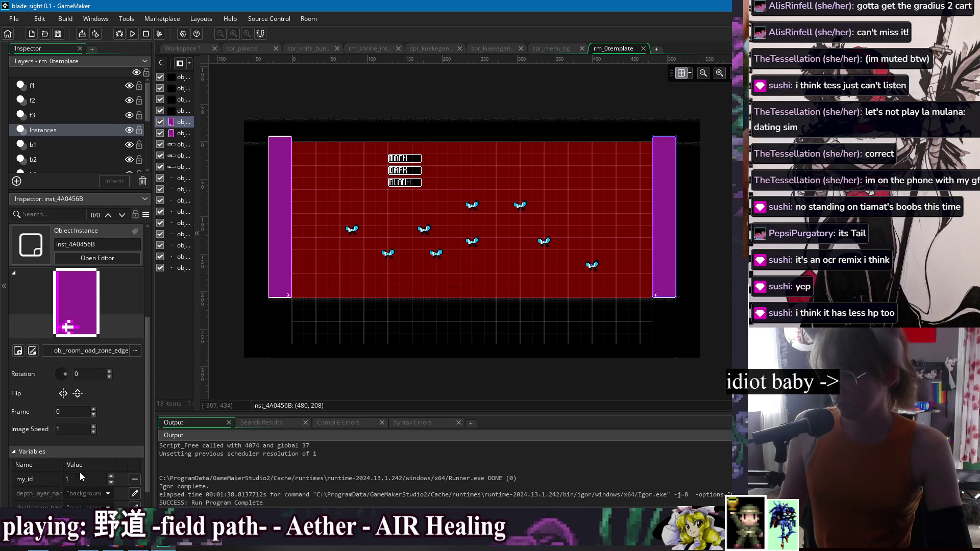
click(133, 481)
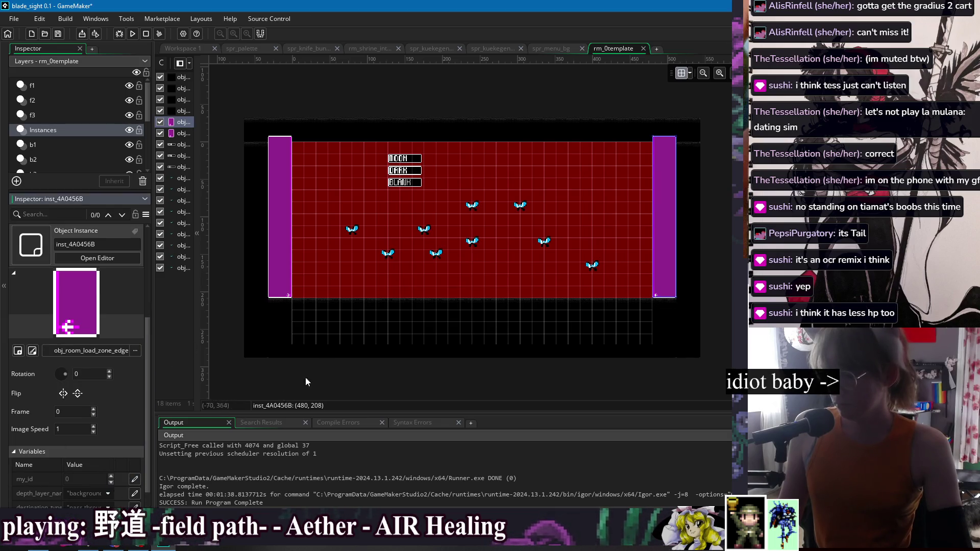
click(291, 225)
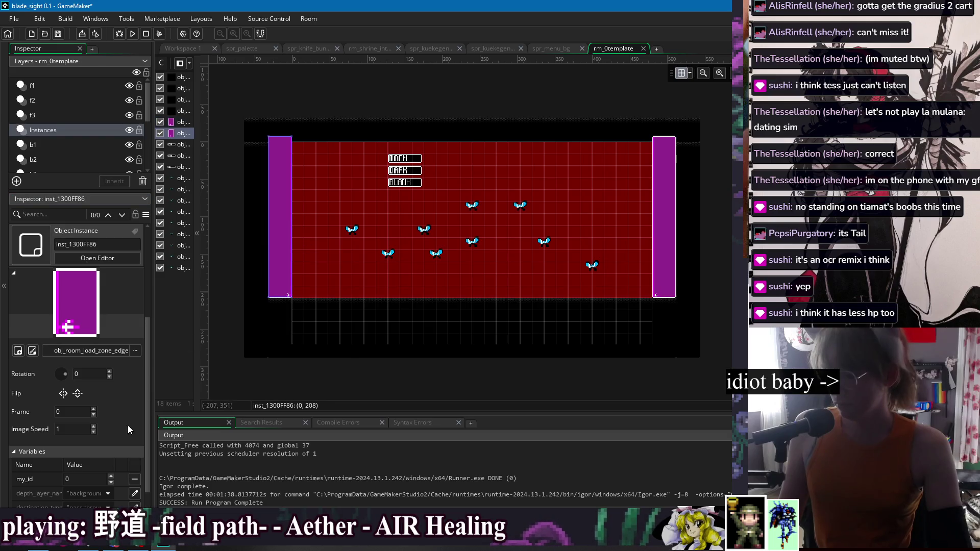
click(135, 481)
- Delete the duplicated map_link line in the Create code and run the game
click(193, 49)
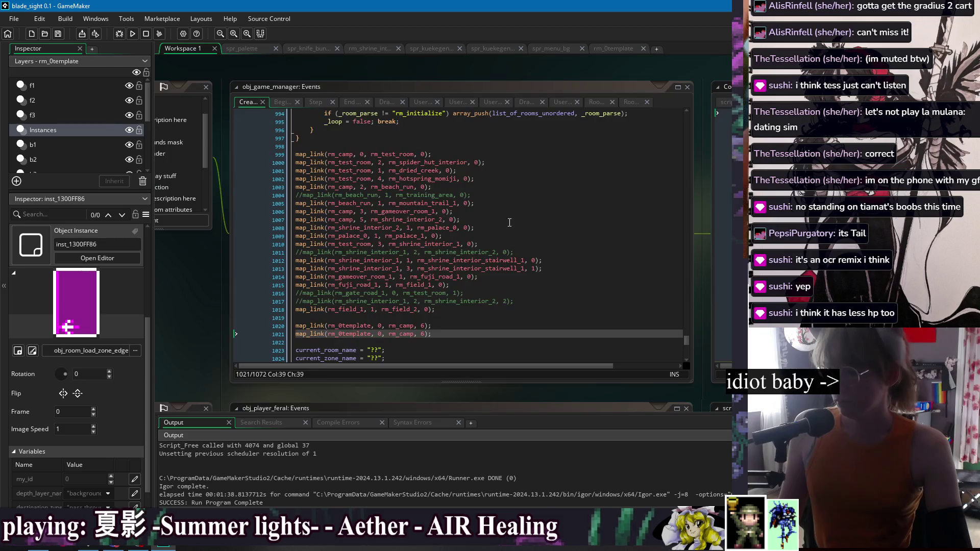
click(487, 327)
key(shift+Down)
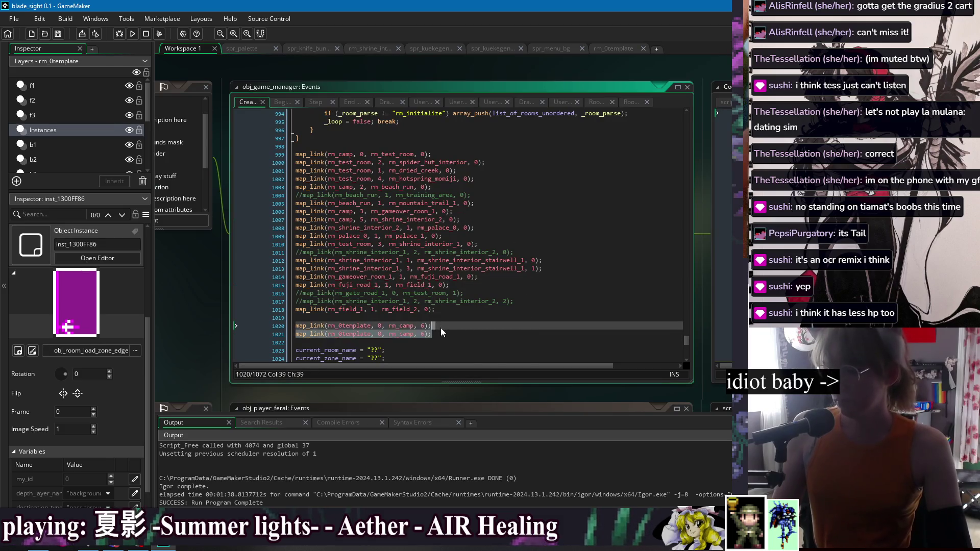
key(BackSpace)
key(Up)
click(133, 34)
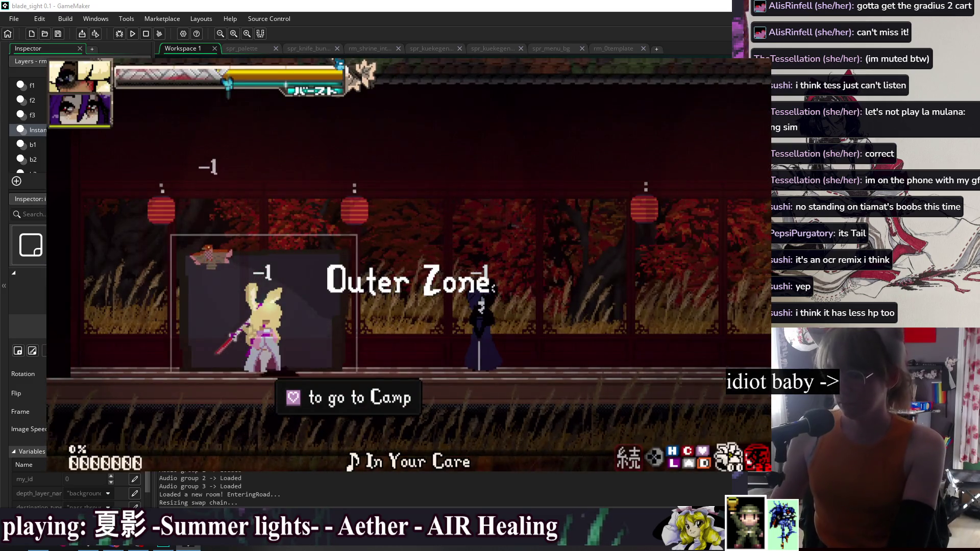
- Bring up the in-game Debug Options menu with F1 and move down its list
key(F1)
key(Down)
key(Down)
key(Down)
key(Down)
key(Down)
key(Down)
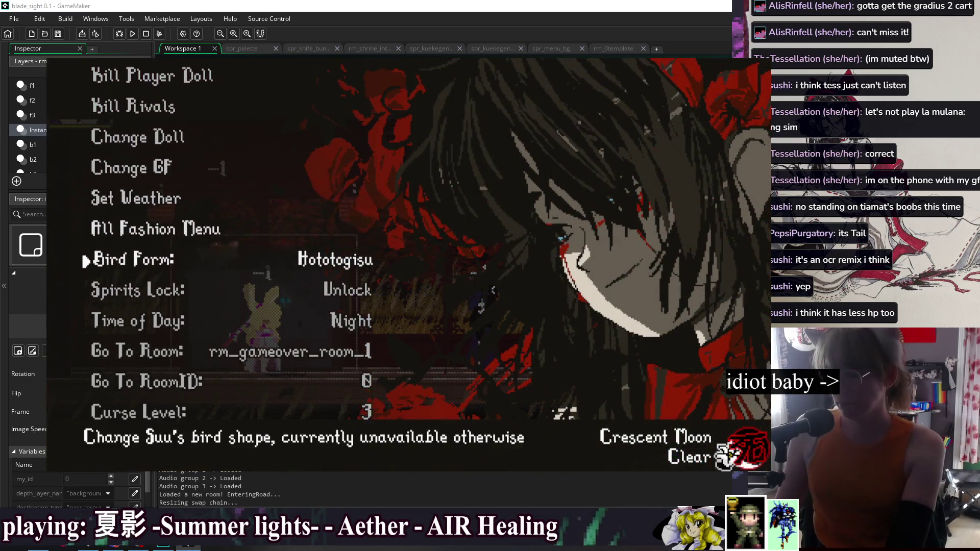
- Warp via Go To Room, then jump, air-dash and swing at the bats
key(Right)
key(Right)
key(Right)
key(Right)
key(Right)
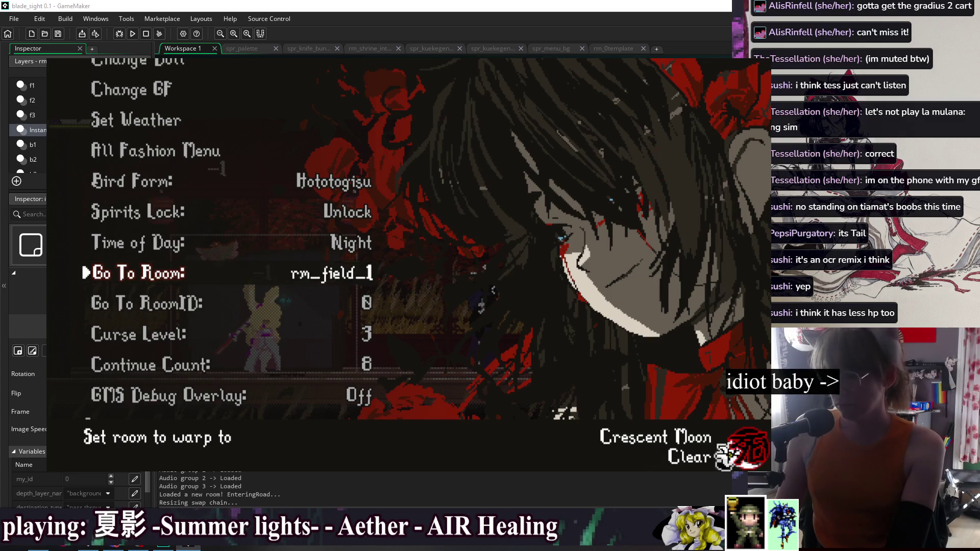
key(Return)
key(Return)
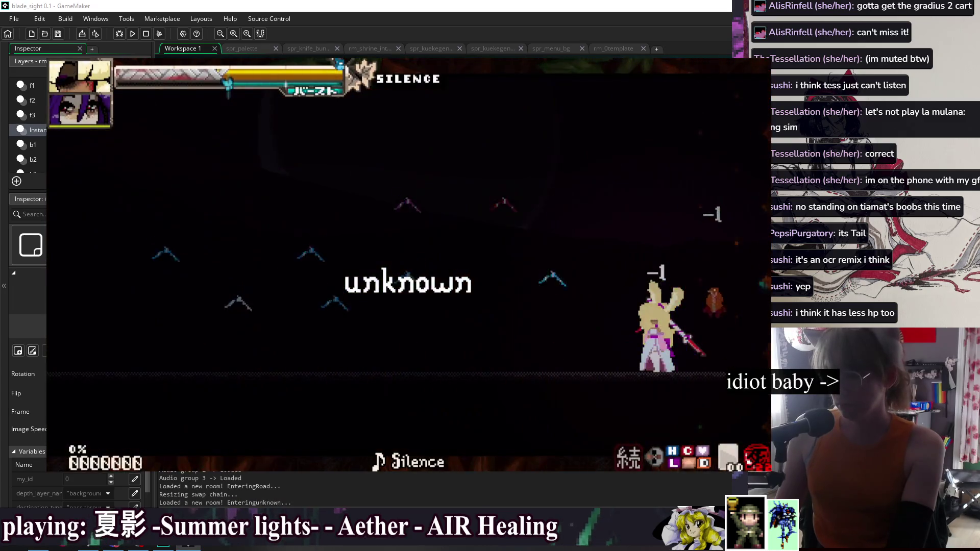
key(Left)
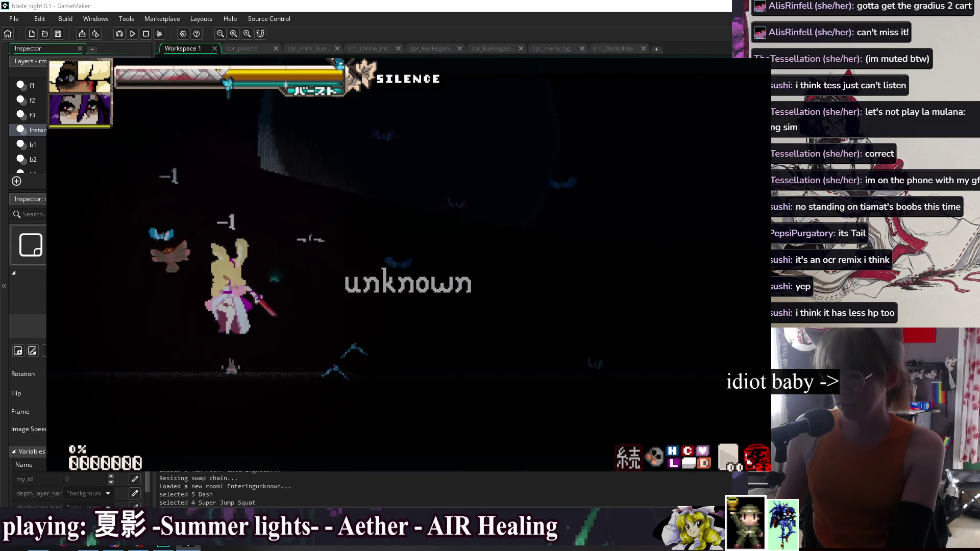
key(space)
key(space)
key(Right)
key(c)
key(space)
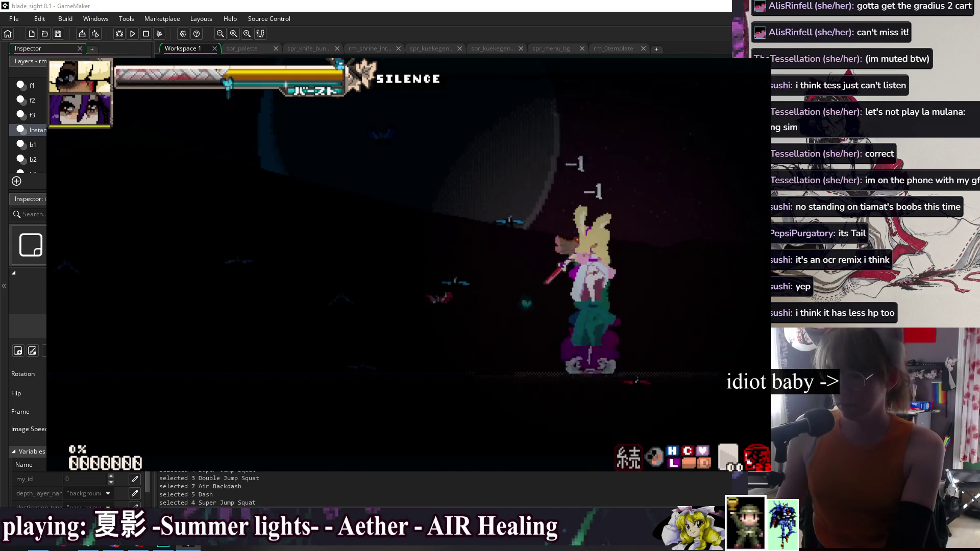
key(Left)
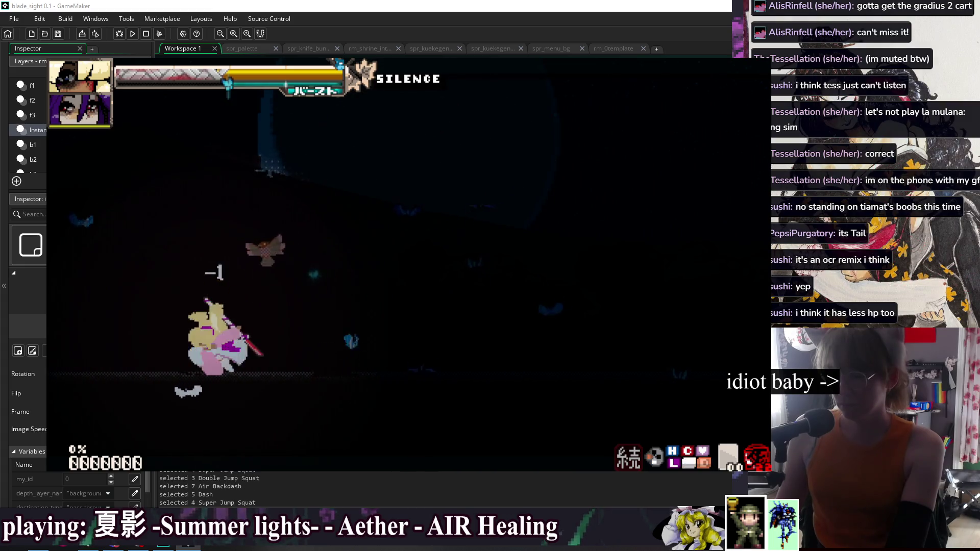
key(space)
key(Left)
key(space)
key(space)
key(Right)
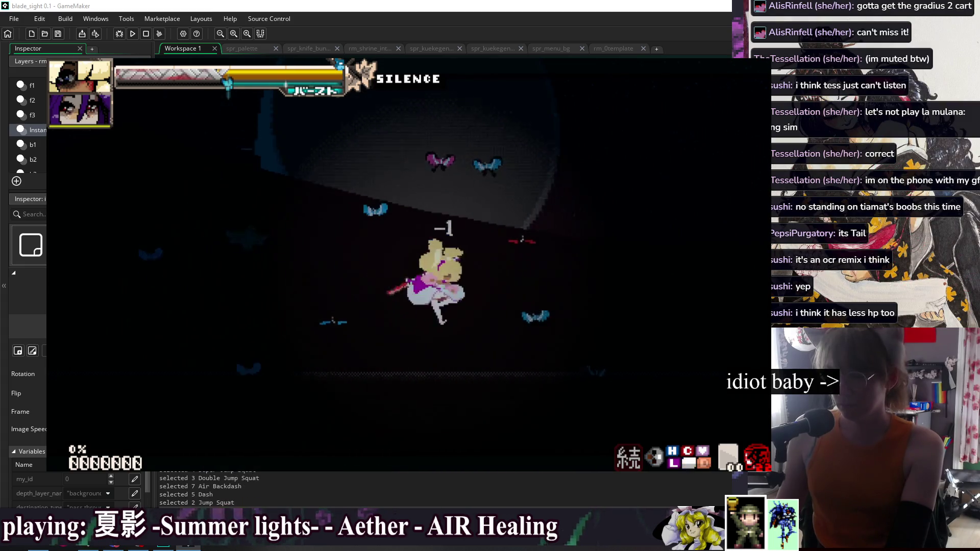
key(c)
key(x)
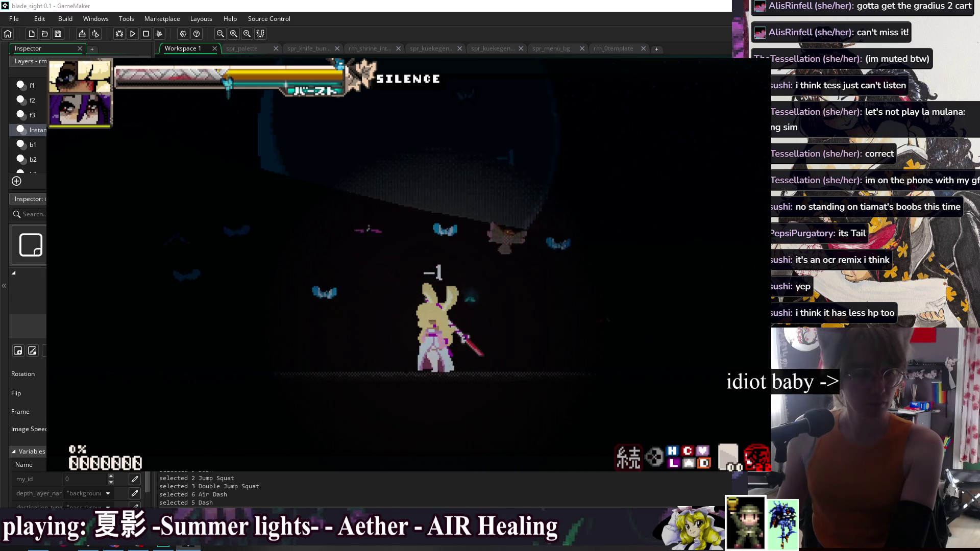
key(space)
key(space)
key(Left)
key(c)
key(x)
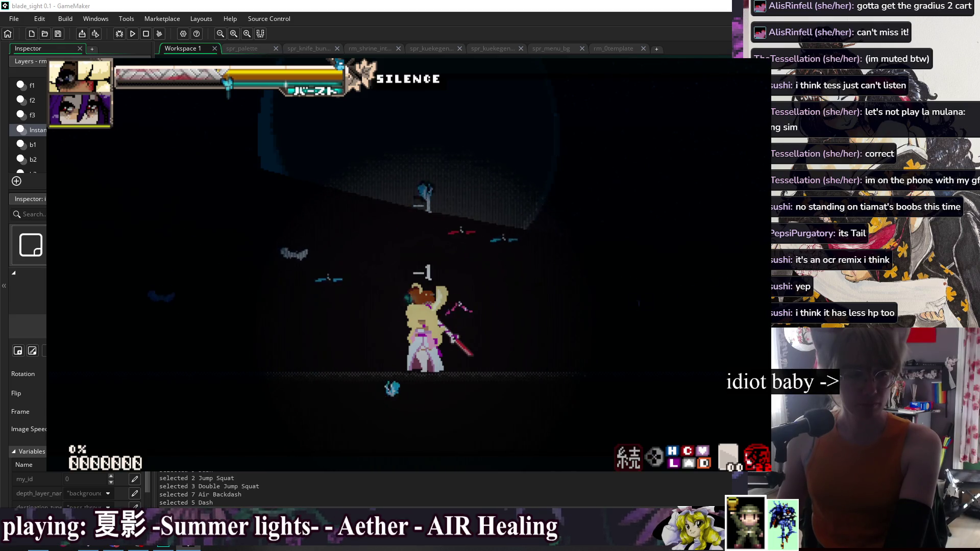
- Run, jump, air-dash and backdash back and forth across the dark room
key(Left)
key(z)
key(z)
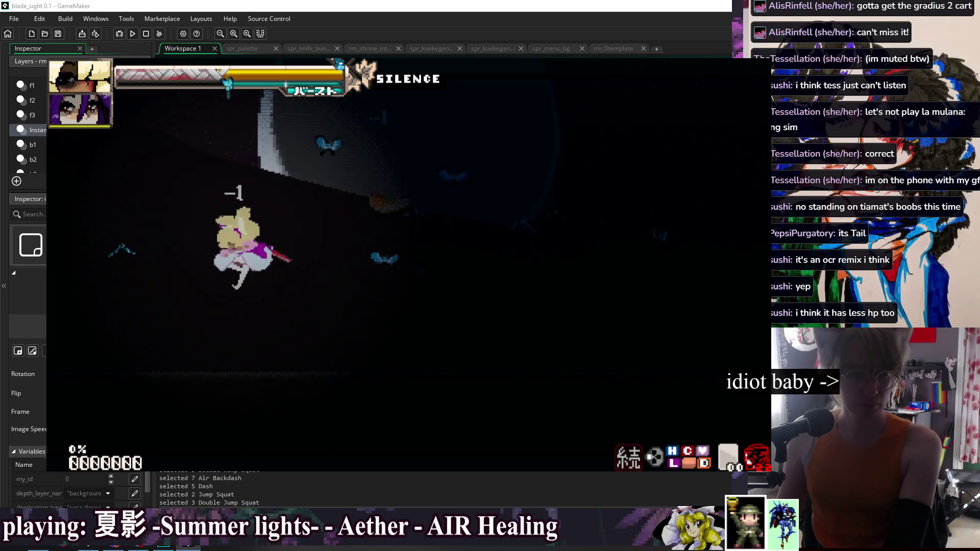
key(Right)
key(z)
key(z)
key(x)
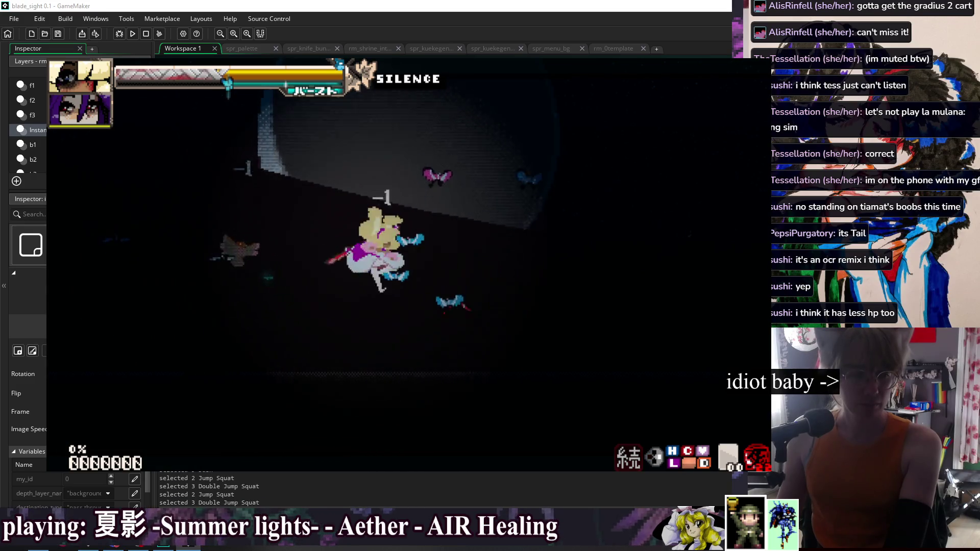
key(x)
key(Left)
key(x)
key(z)
key(x)
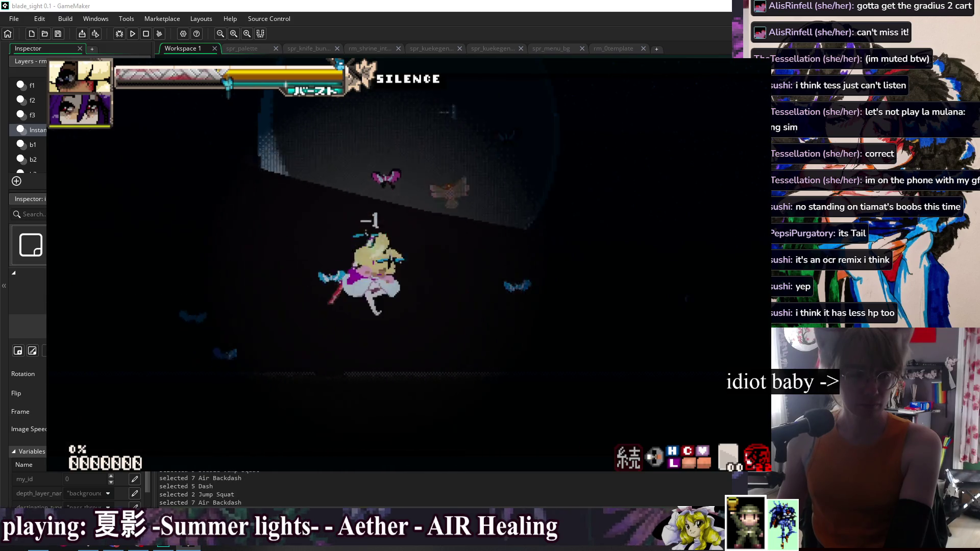
key(x)
- Chain aerial, crouching and Naginata Snake Slash attacks against the enemies
key(z)
key(c)
key(Down)
key(c)
key(x)
key(Left)
key(c)
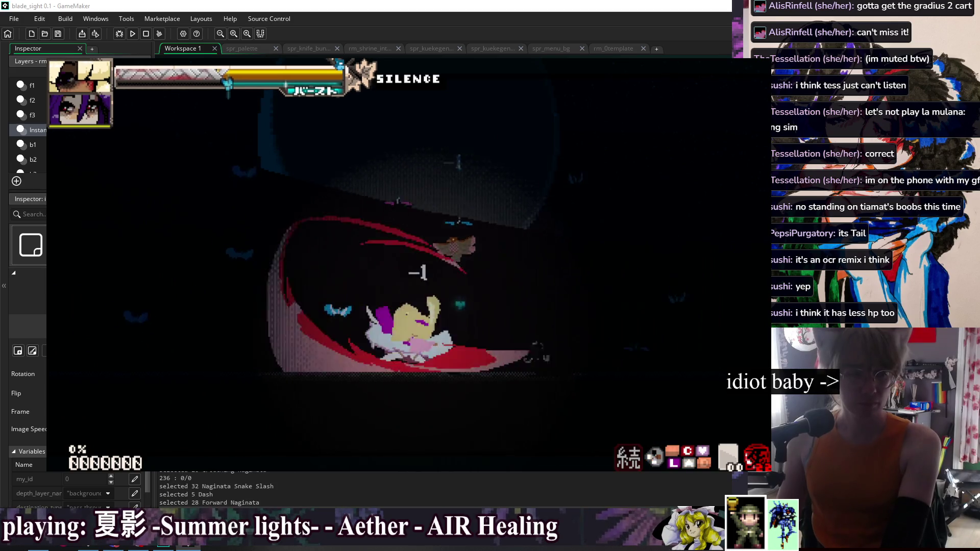
key(Down)
key(Left)
key(c)
key(Right)
key(c)
key(Down)
key(Right)
key(c)
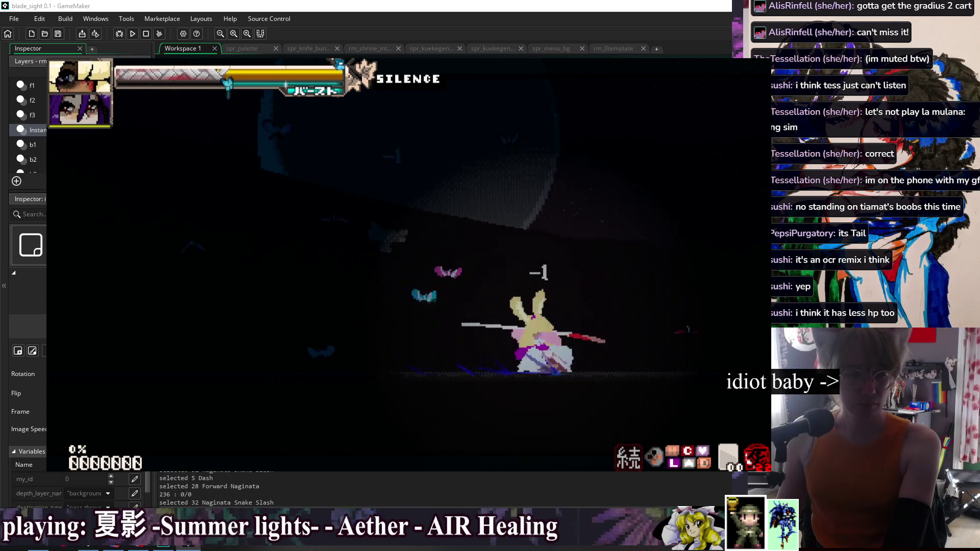
key(x)
key(Left)
key(c)
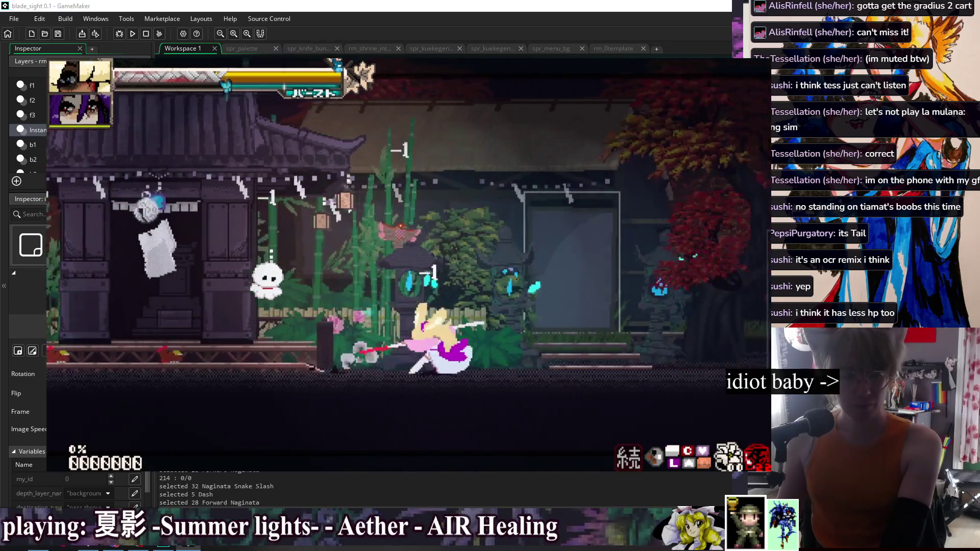
- Warp three times with the debug Go To Room option, testing rm_0template transitions
key(F1)
key(Return)
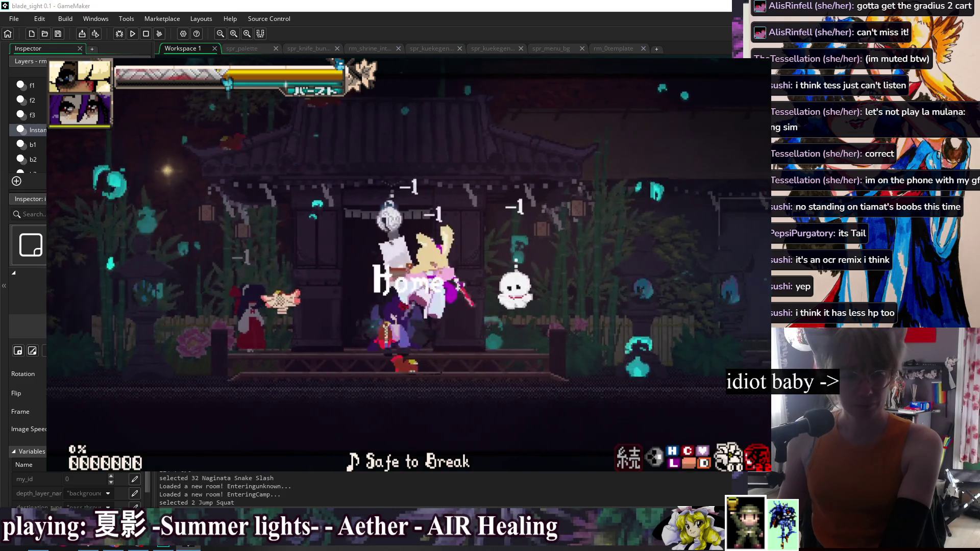
key(F1)
key(Return)
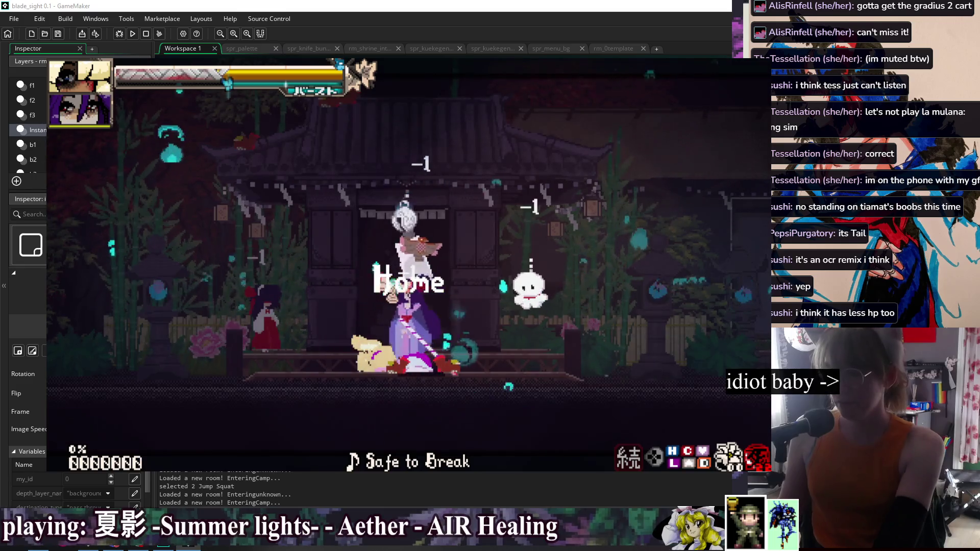
key(F1)
key(Return)
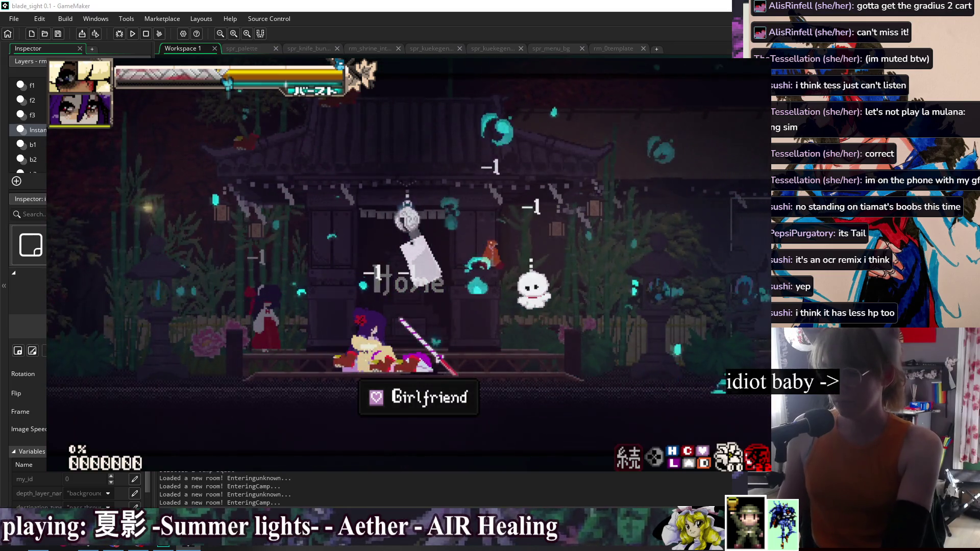
- Jump and dash right through the Bell Shrine door into the unknown room
key(Right)
key(z)
key(z)
key(c)
key(c)
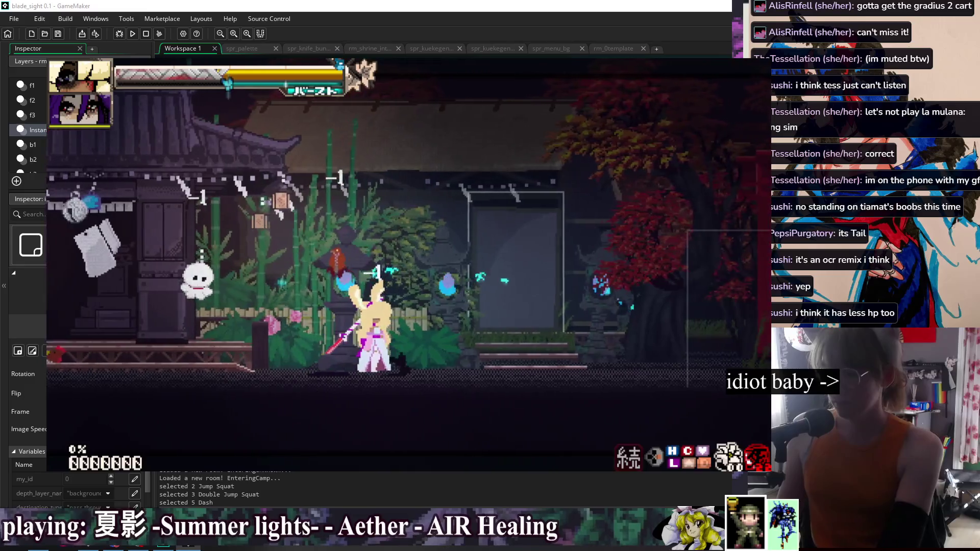
key(Up)
key(Escape)
key(Return)
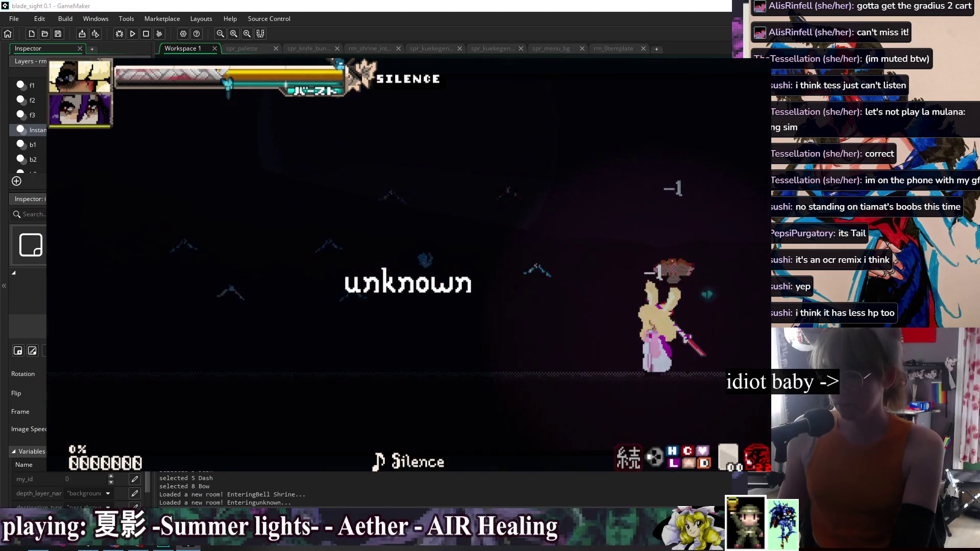
- Fight the dark room's enemies with dashes, jumps, Air Spin Naginata and Naginata Snake Slash combos
key(Left)
key(c)
key(x)
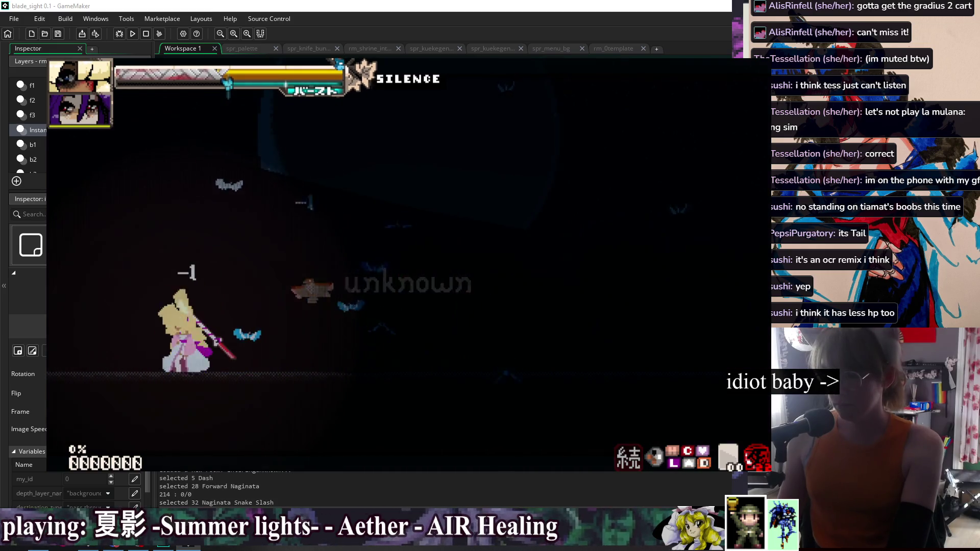
key(Right)
key(c)
key(x)
key(Down)
key(Right)
key(x)
key(x)
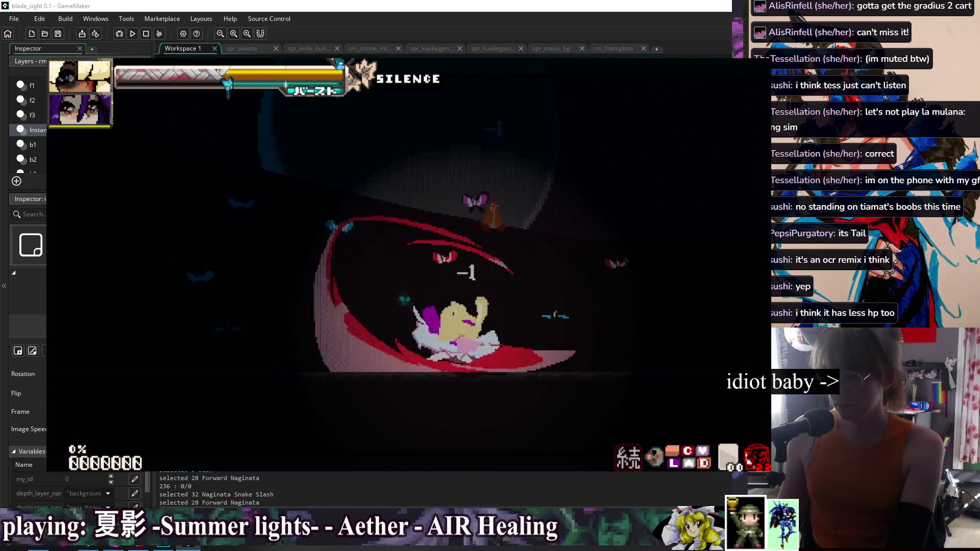
key(z)
key(x)
key(c)
key(z)
key(Down)
key(Right)
key(x)
key(z)
key(Down)
key(Left)
key(x)
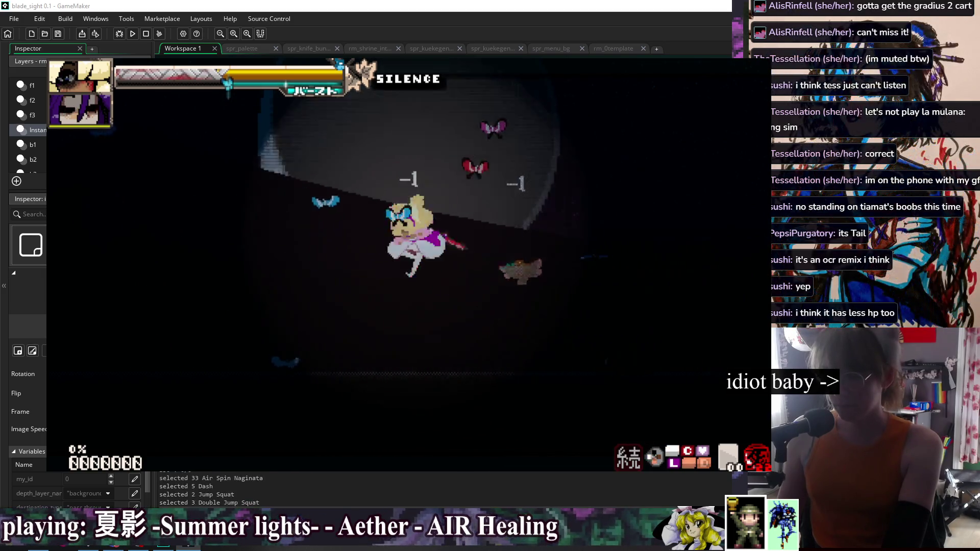
key(c)
key(z)
key(Down)
key(Right)
key(x)
key(c)
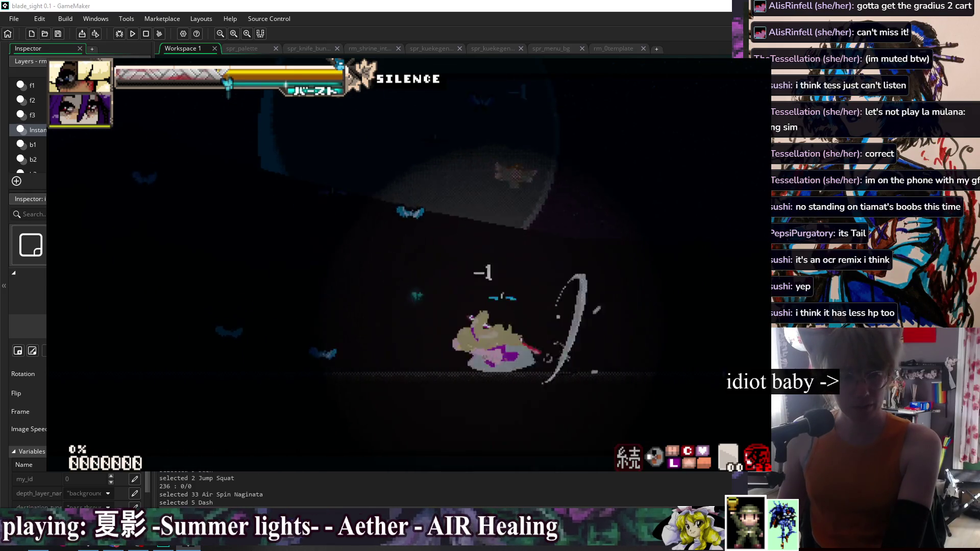
key(x)
key(c)
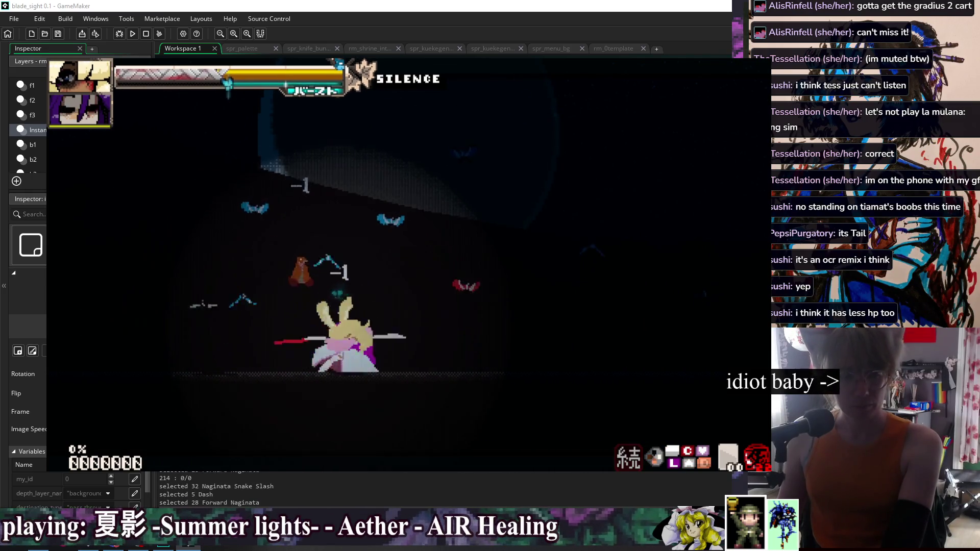
key(Down)
key(Left)
key(x)
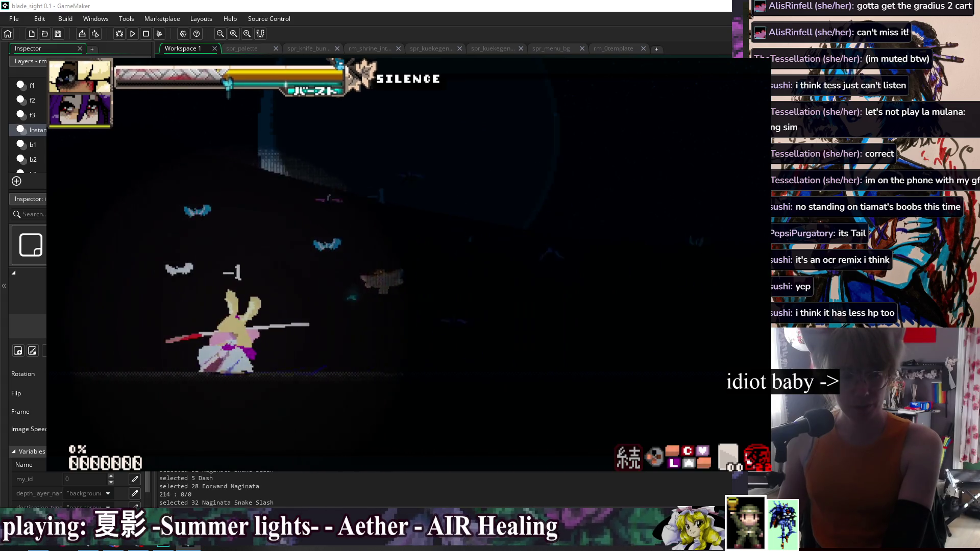
key(x)
key(Down)
key(Right)
key(x)
key(c)
key(x)
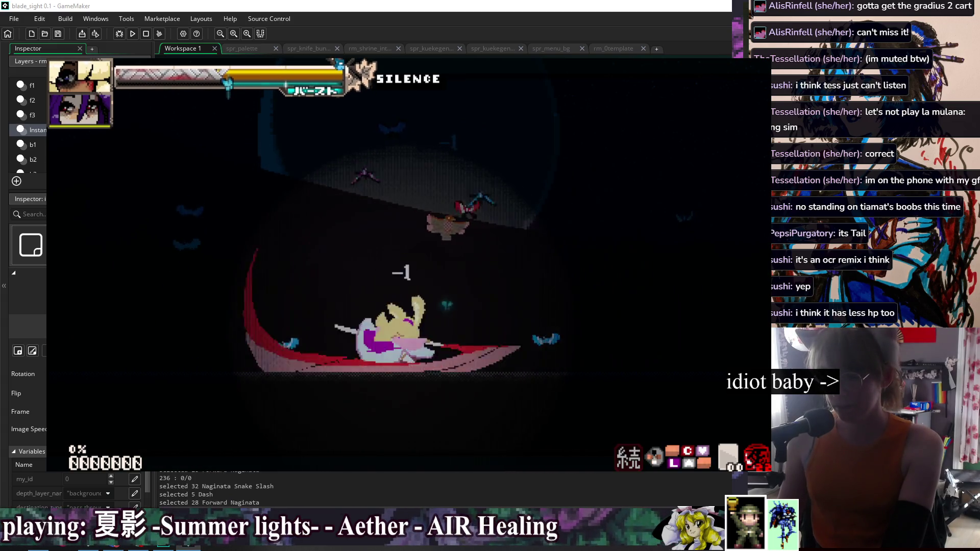
key(c)
key(x)
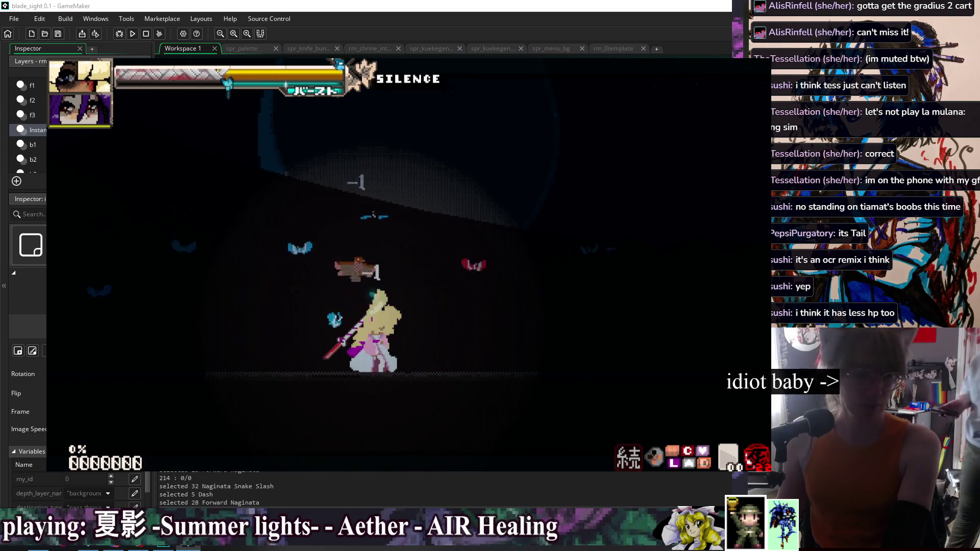
key(z)
key(x)
key(Down)
key(Right)
key(x)
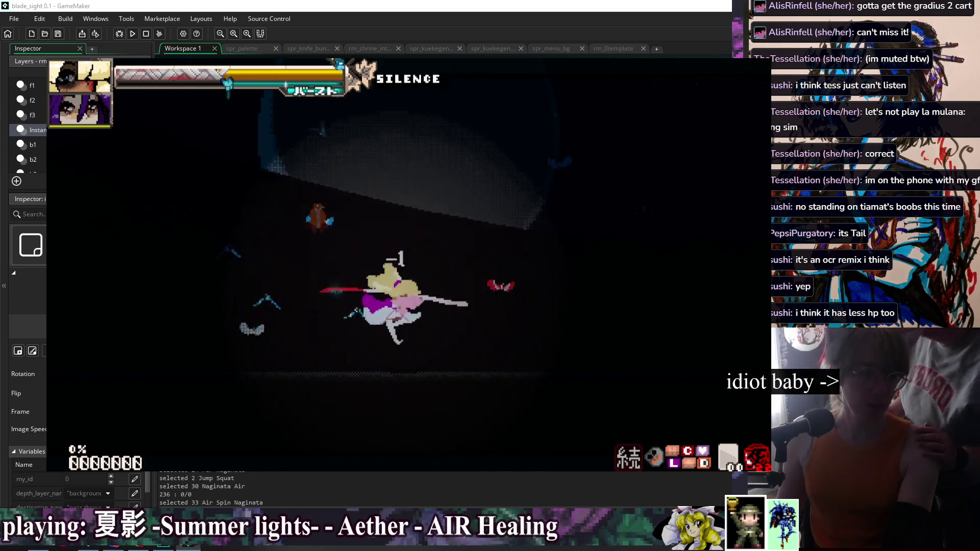
key(Down)
key(z)
key(z)
key(Down)
key(Left)
key(x)
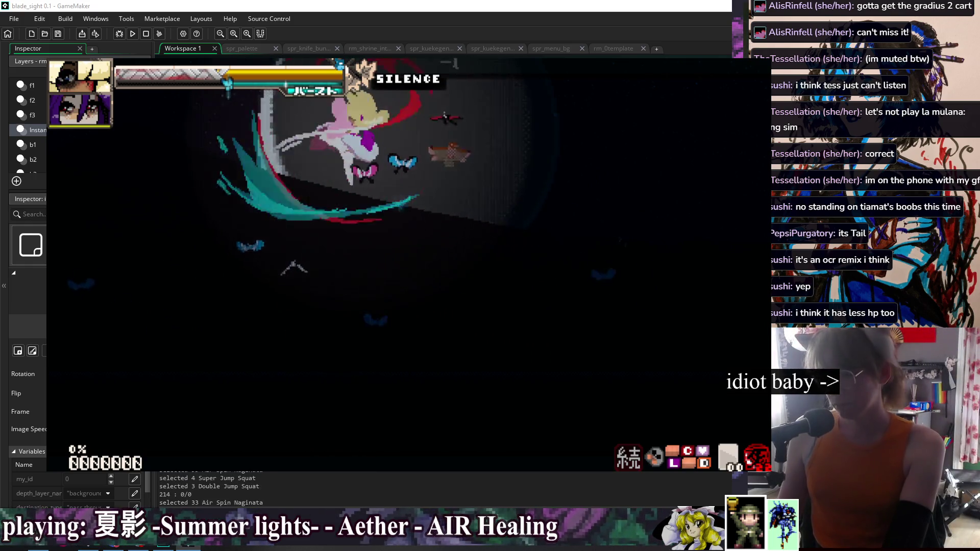
key(x)
key(Right)
key(x)
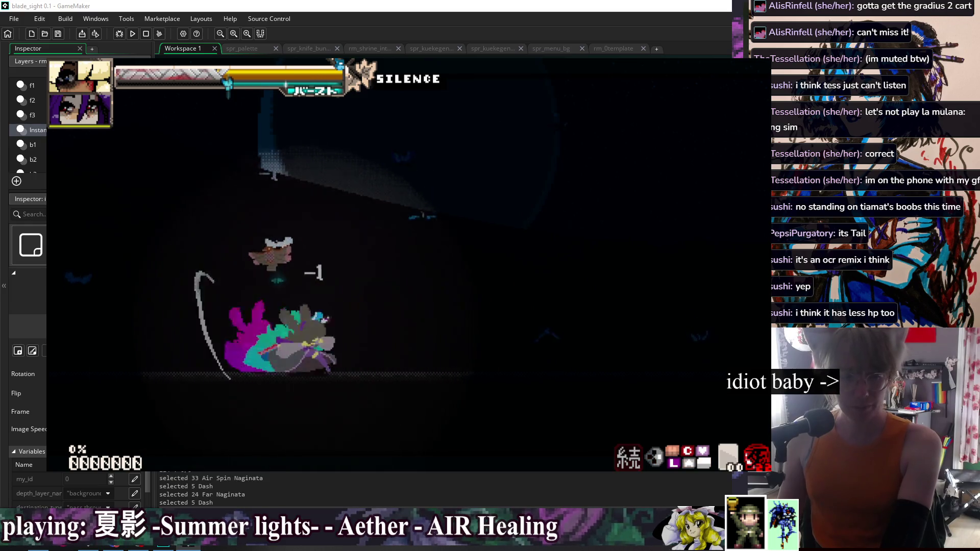
key(Down)
key(Right)
key(x)
key(Left)
key(x)
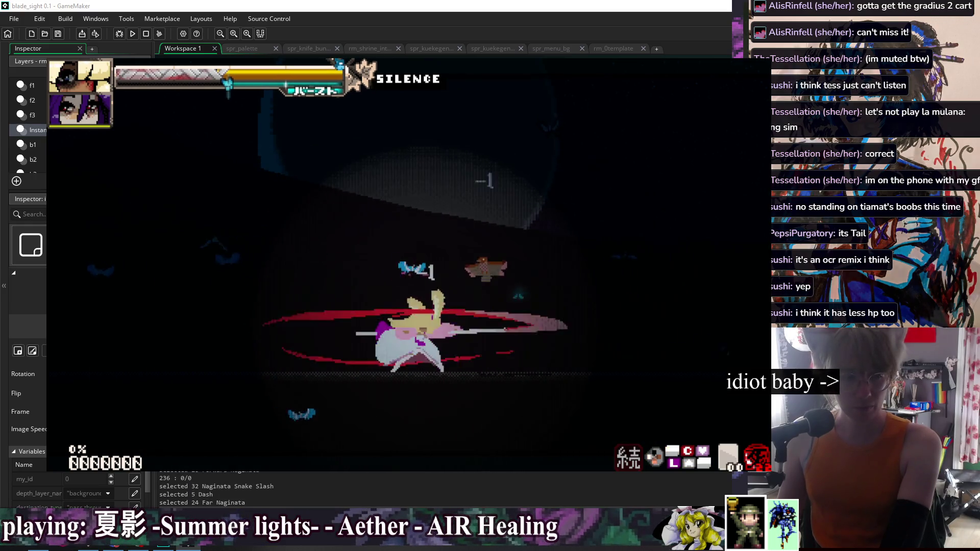
key(Down)
key(Left)
key(x)
key(Down)
key(Right)
key(x)
key(Right)
key(x)
key(Down)
key(Left)
key(x)
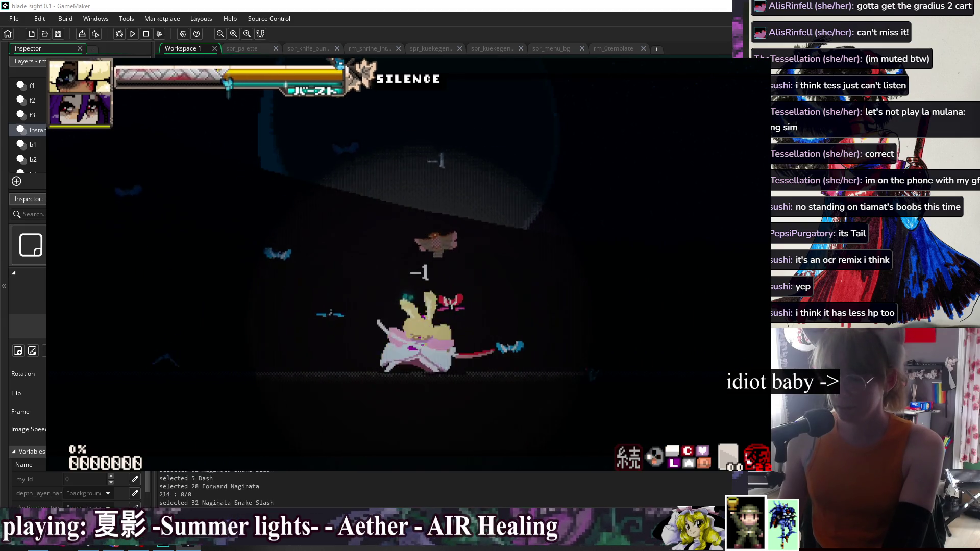
key(Left)
key(x)
key(Down)
key(Right)
key(x)
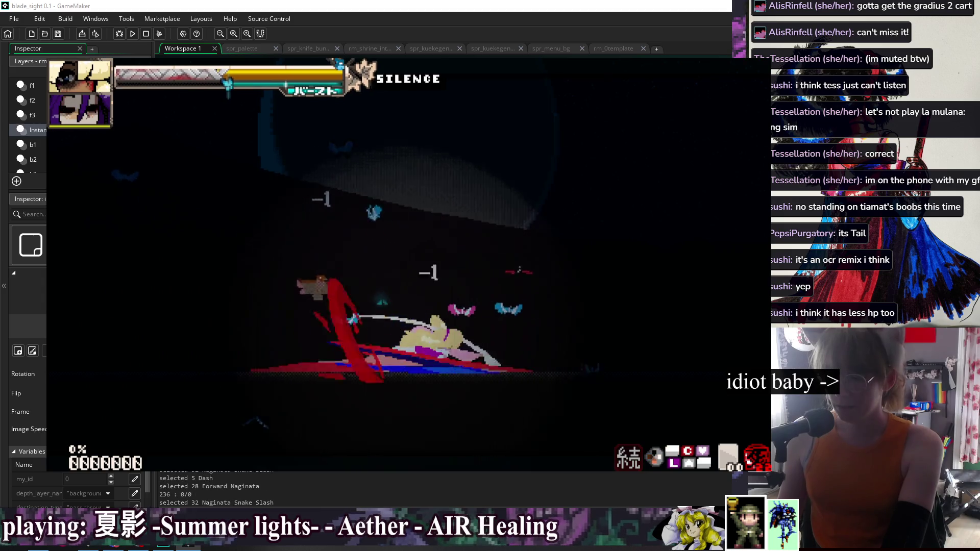
key(Right)
key(x)
- Keep slashing while working leftward, then exit through the left edge to load Camp
key(x)
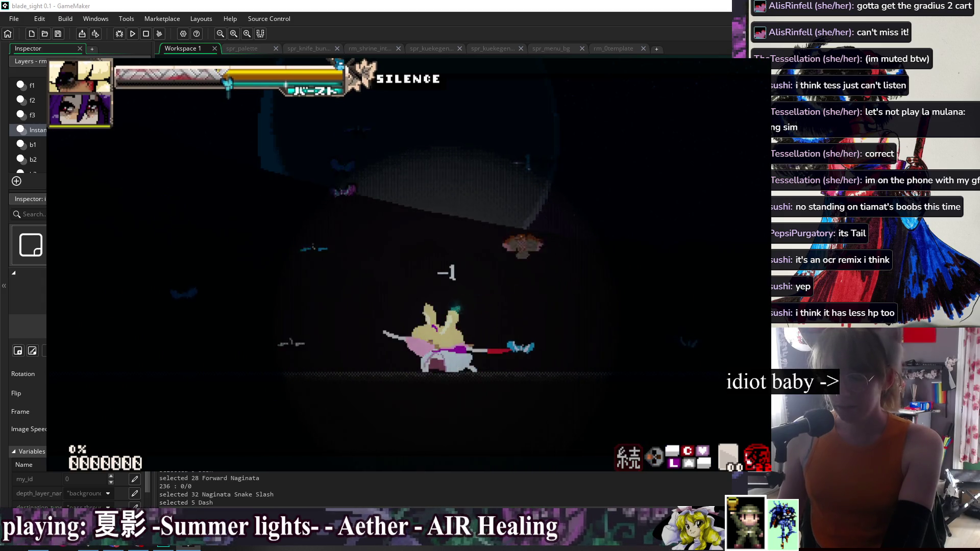
key(Left)
key(x)
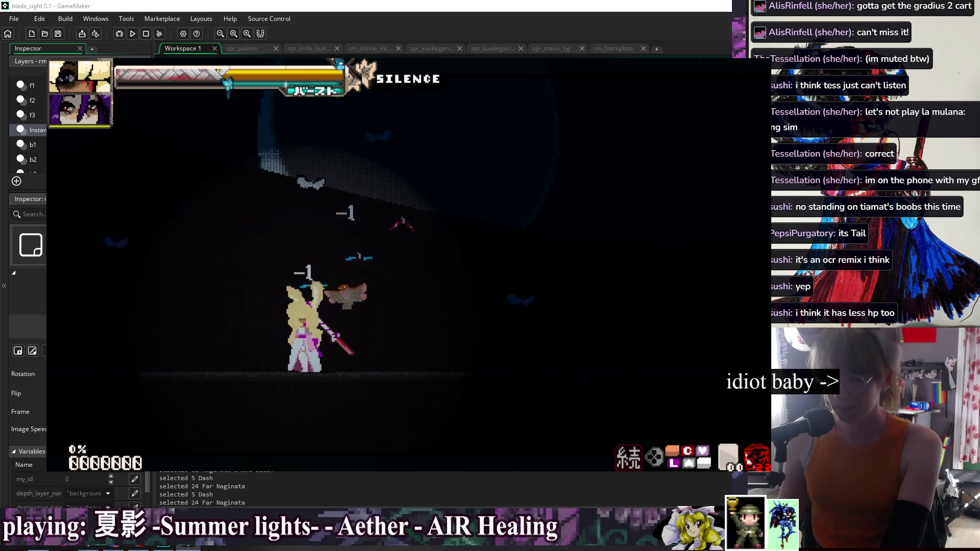
key(z)
key(x)
key(Left)
key(x)
key(Down)
key(Left)
key(x)
key(Left)
key(x)
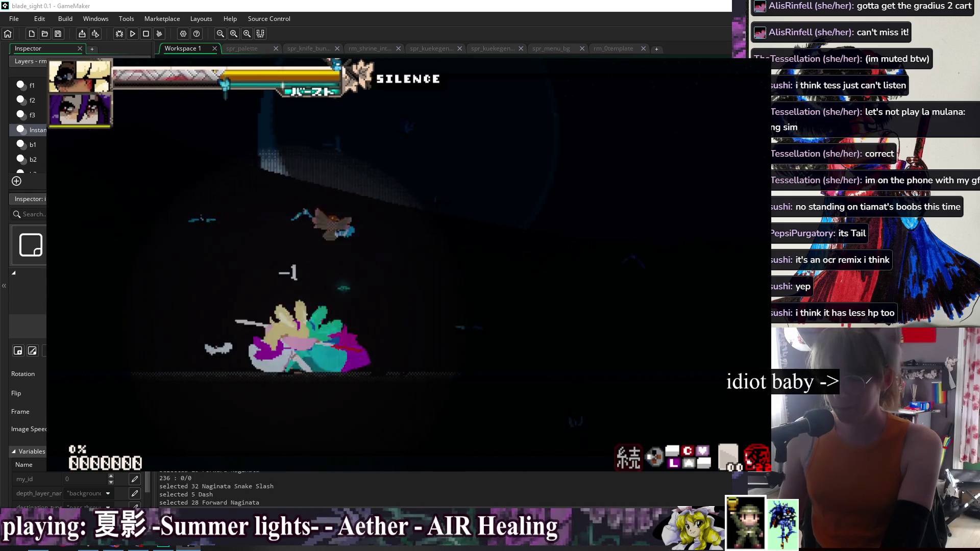
key(Left)
key(x)
key(Down)
key(Left)
key(x)
key(Right)
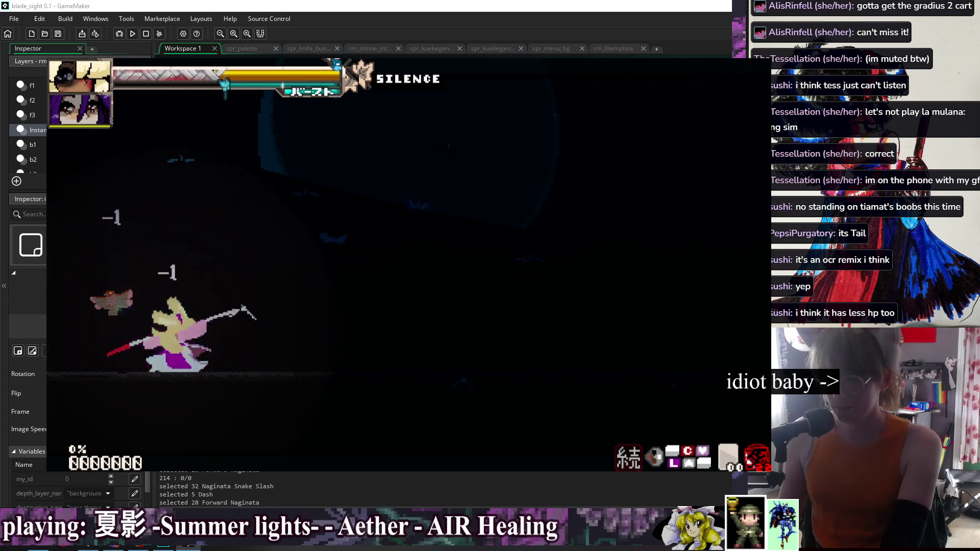
key(Down)
key(Left)
key(x)
key(Left)
key(x)
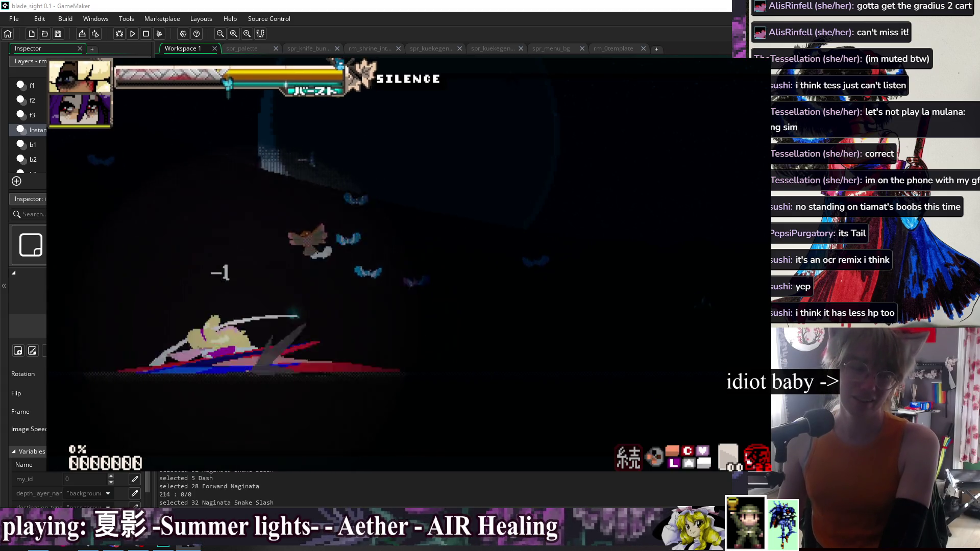
key(Right)
key(x)
key(Down)
key(Left)
key(x)
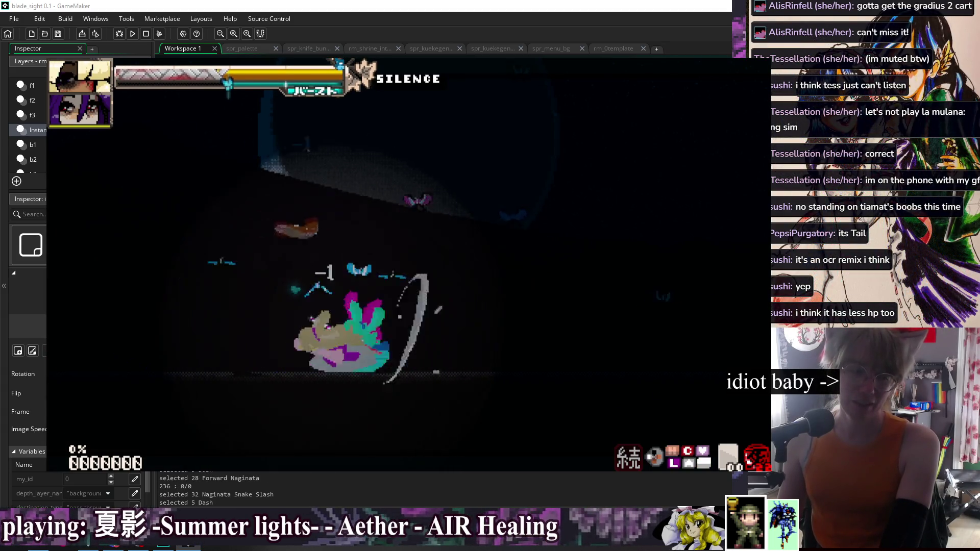
key(Down)
key(x)
key(Down)
key(Right)
key(x)
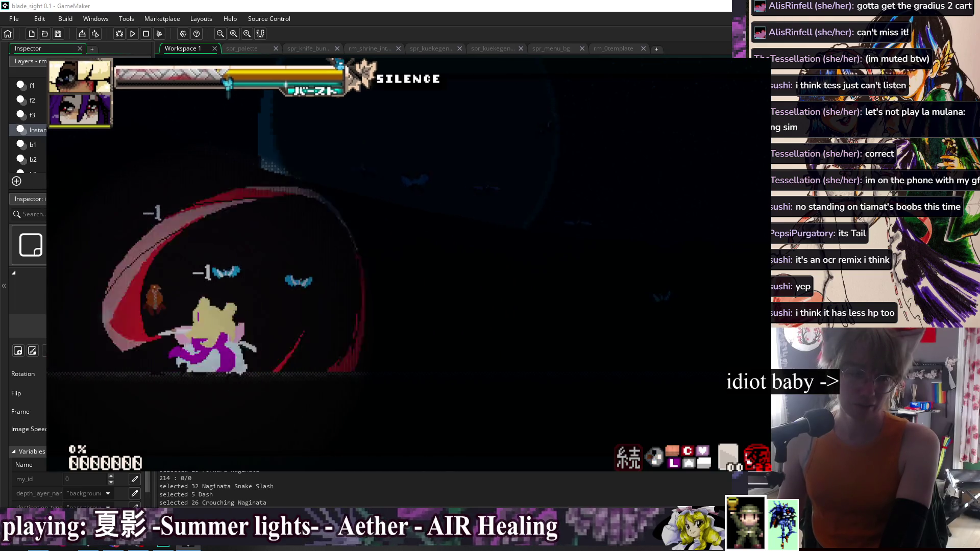
key(Right)
key(x)
key(Left)
key(x)
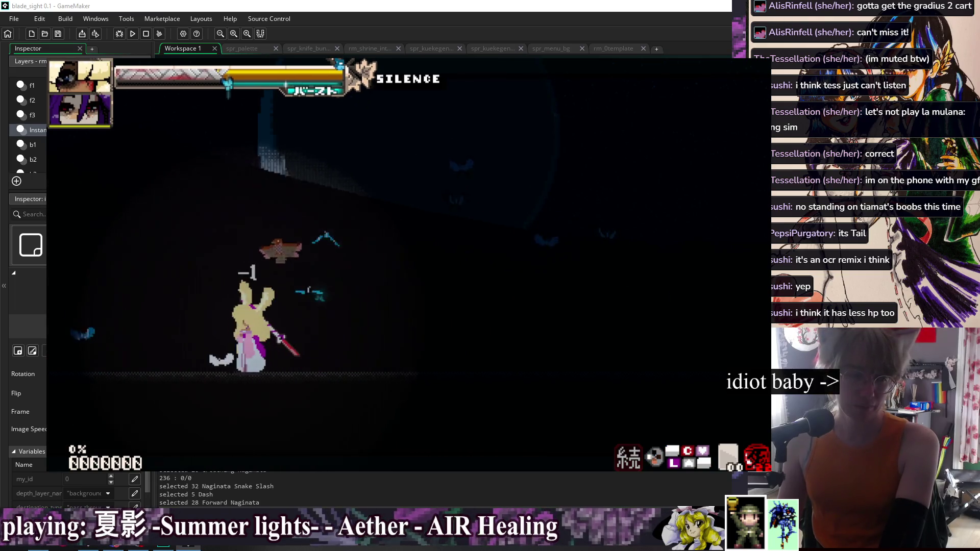
key(Down)
key(Left)
key(x)
key(Left)
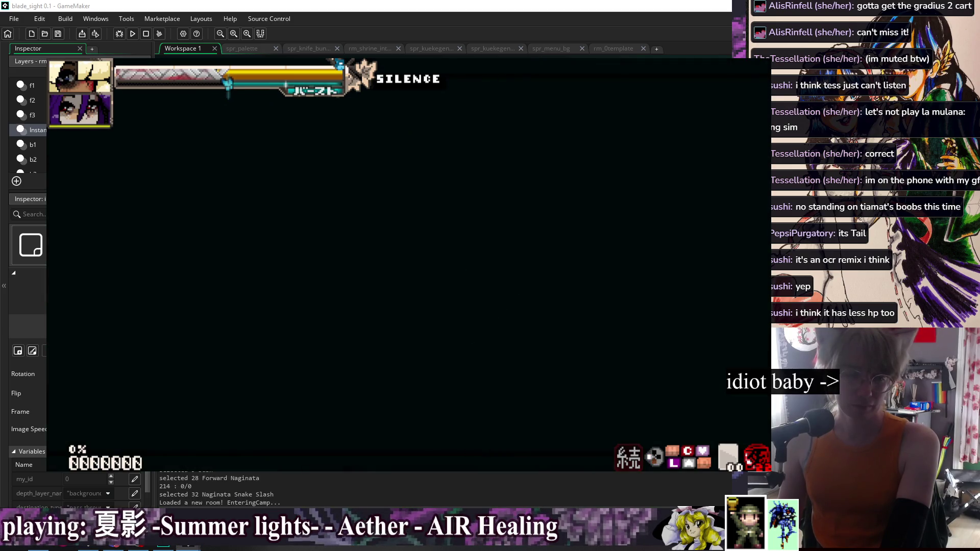
- Jump, air-dash and move right through the Home shrine camp room, then end the playtest
key(z)
key(c)
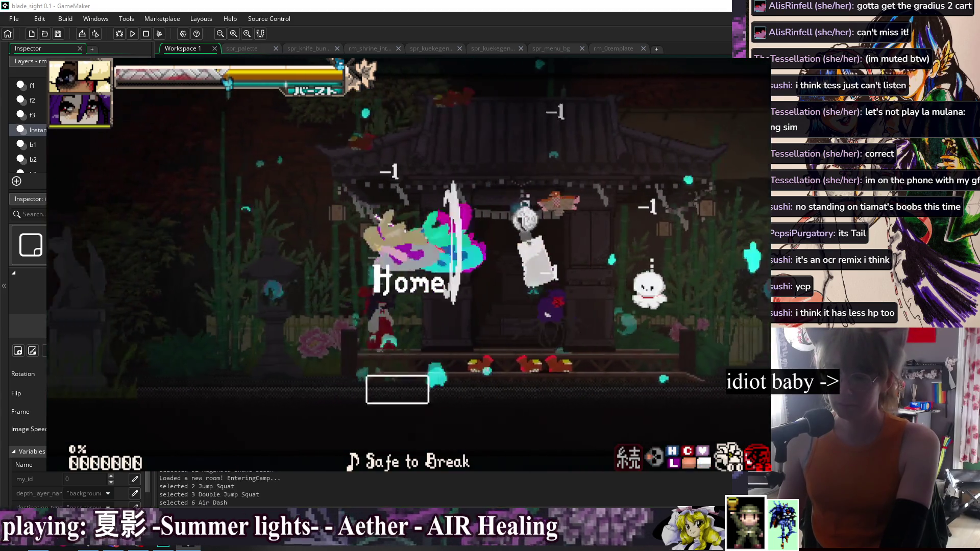
key(x)
key(Right)
key(c)
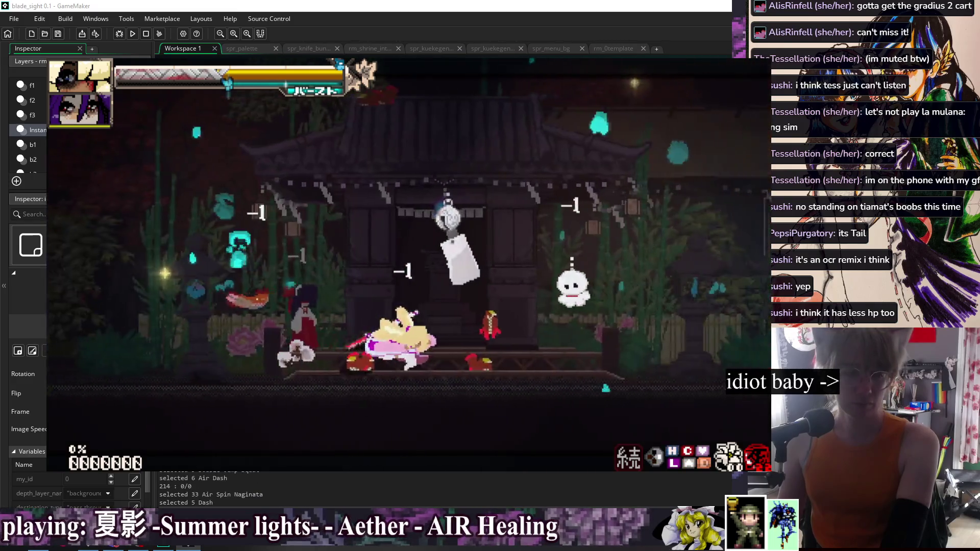
key(z)
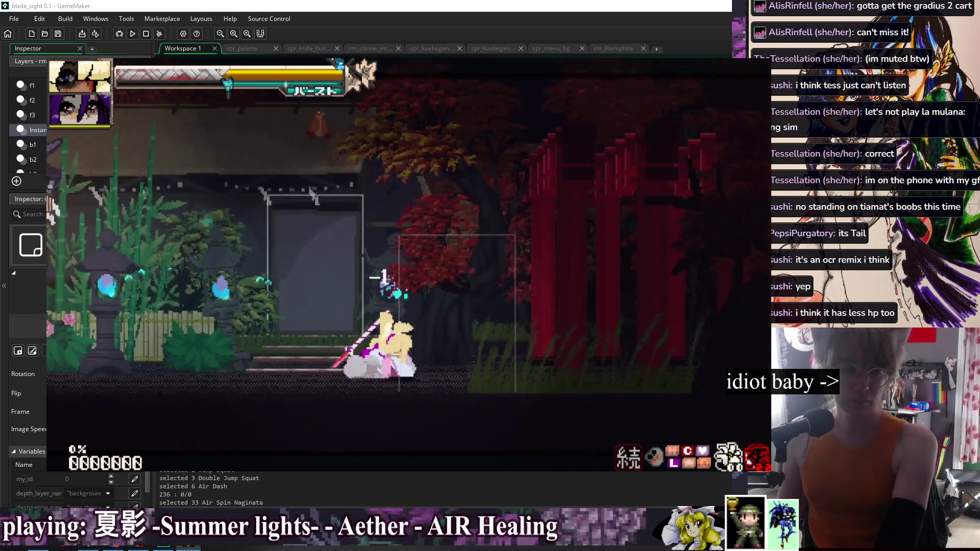
key(Escape)
click(514, 332)
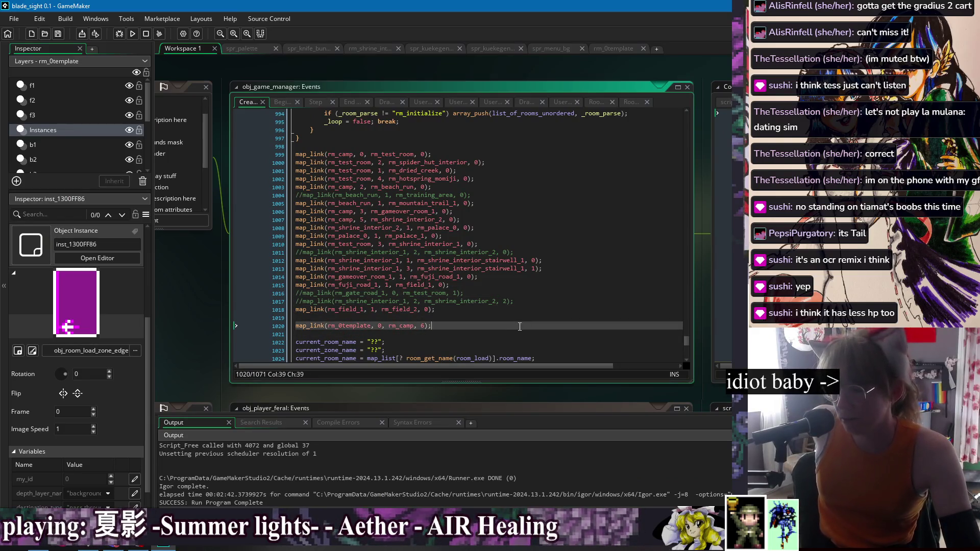
- Scroll up to the map_list entries near line 954 and inspect the rm_camp and rm_spider_hut_interior lines
scroll(516, 313, up, 8)
scroll(508, 315, up, 6)
drag(296, 146, 349, 163)
drag(383, 213, 388, 347)
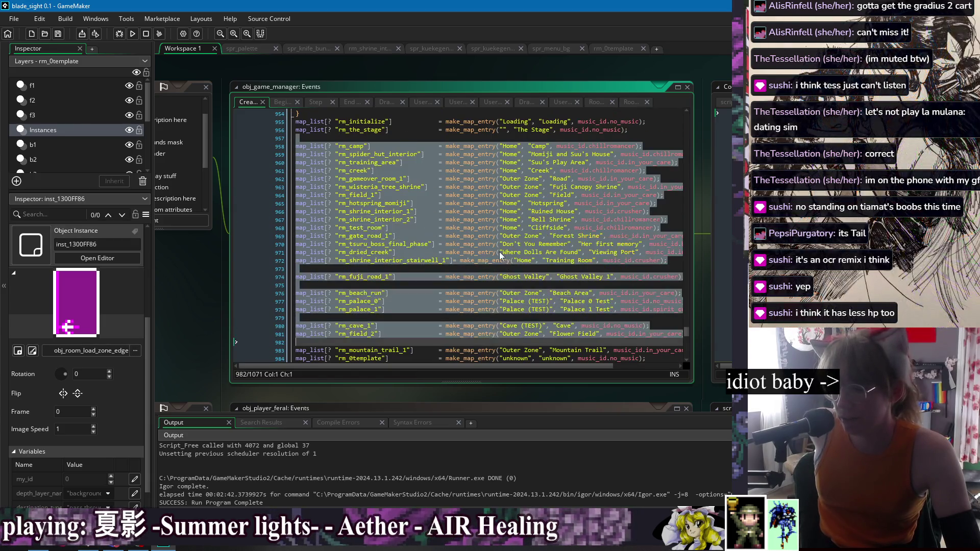
click(500, 252)
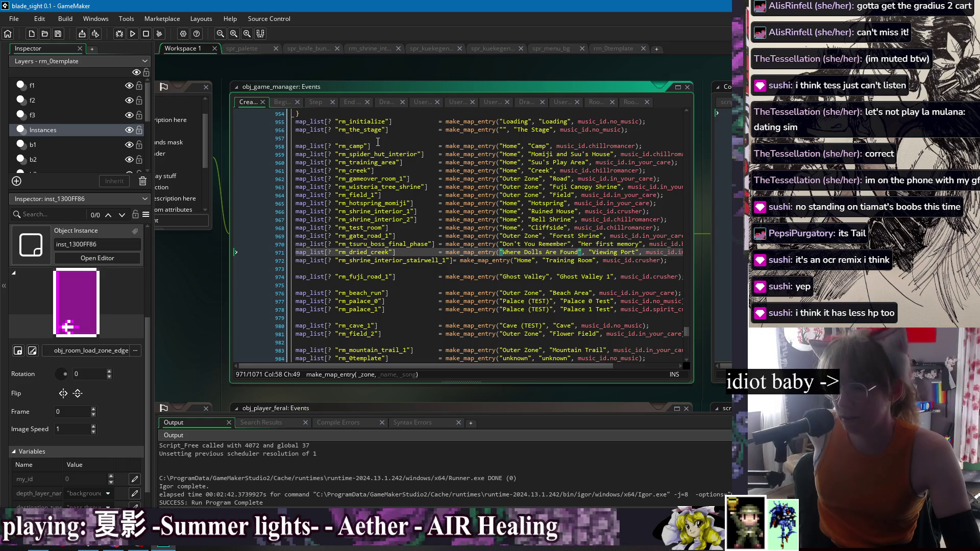
click(351, 145)
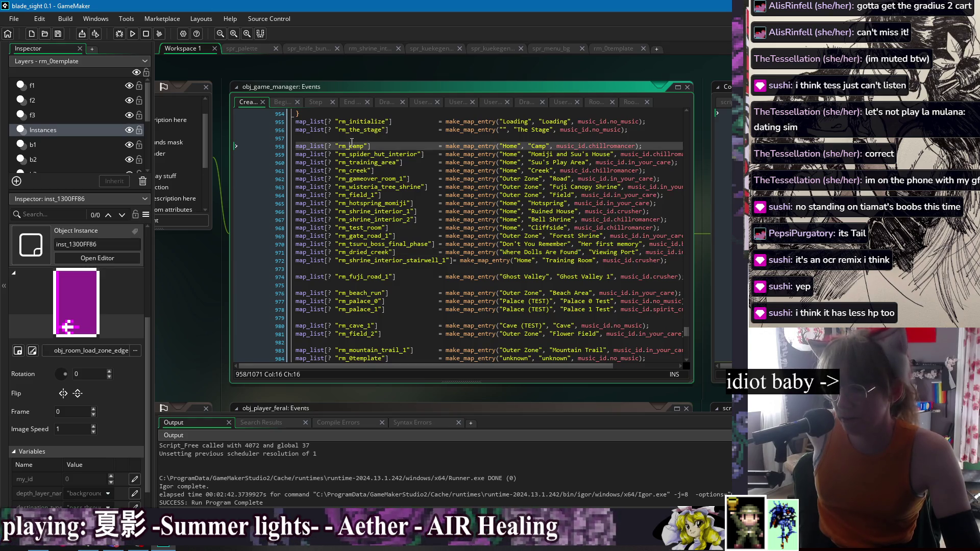
click(372, 153)
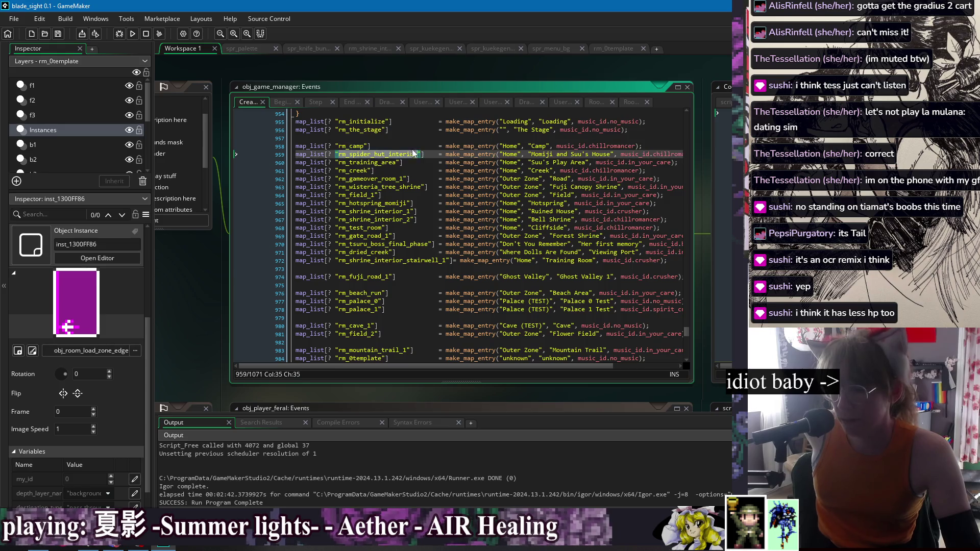
click(492, 139)
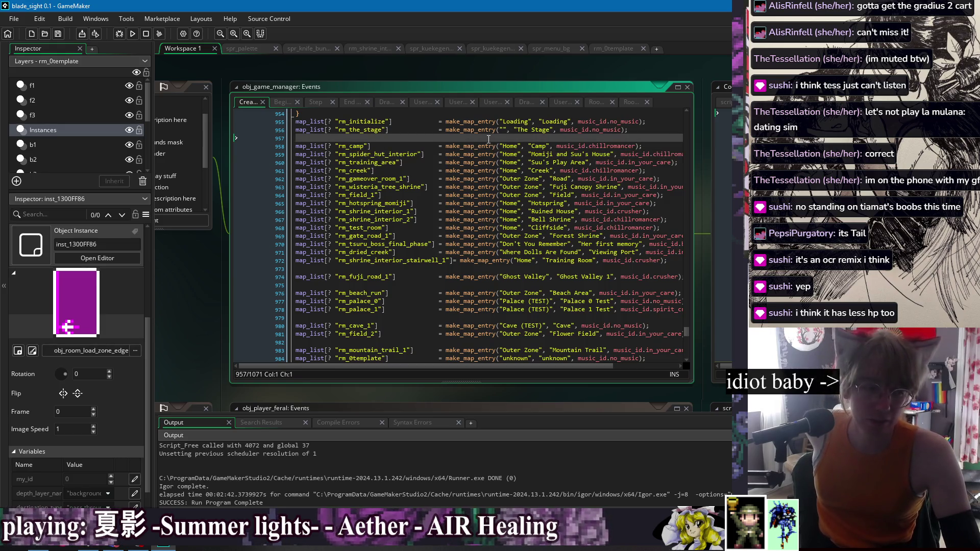